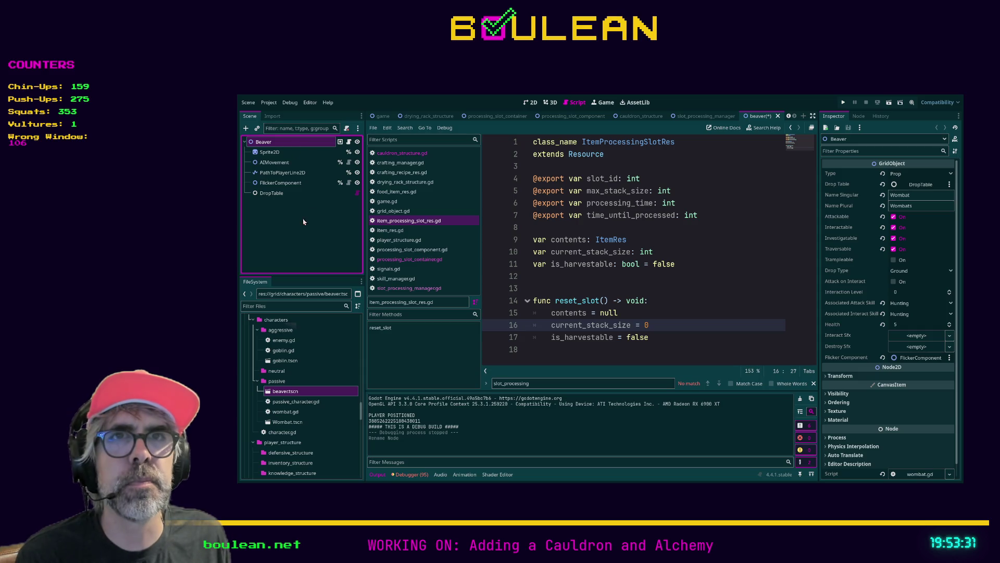
# Detach wombat.gd from the Beaver root node, then select its Sprite2D node.
pyautogui.click(347, 128)
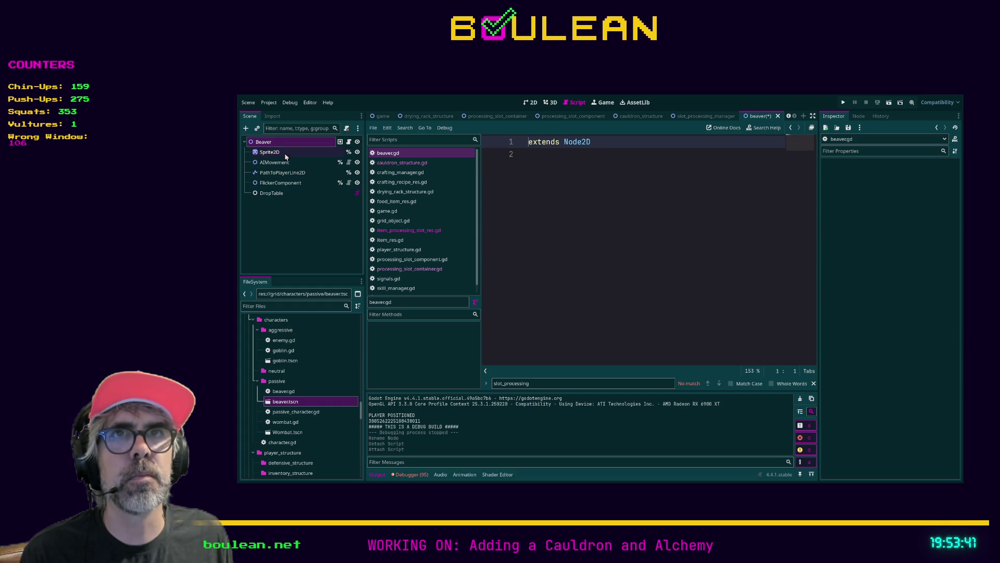
pyautogui.click(270, 151)
pyautogui.click(306, 303)
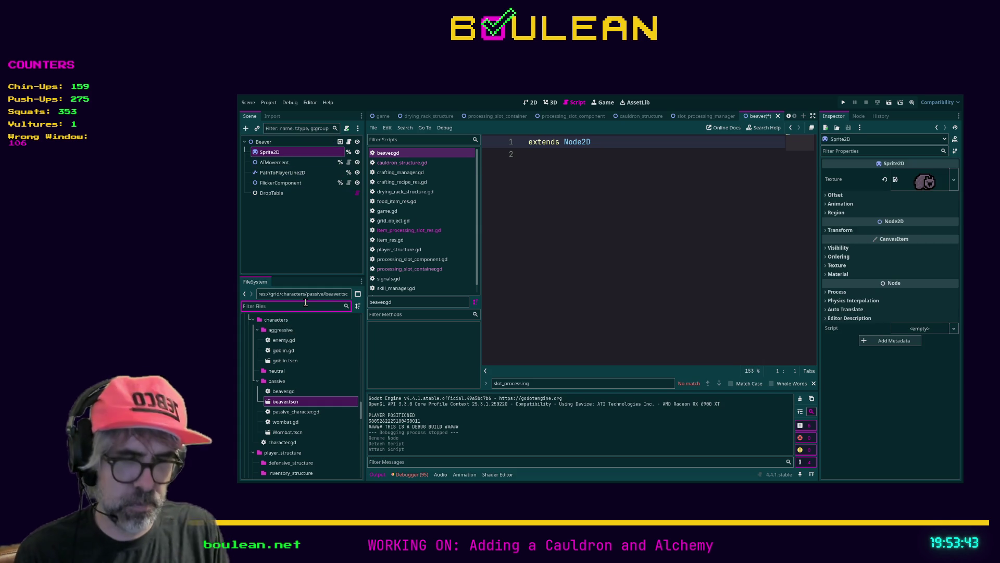
# Filter files for 'beav' and set the beaver_character PNG as the Sprite2D texture.
pyautogui.write('beaver')
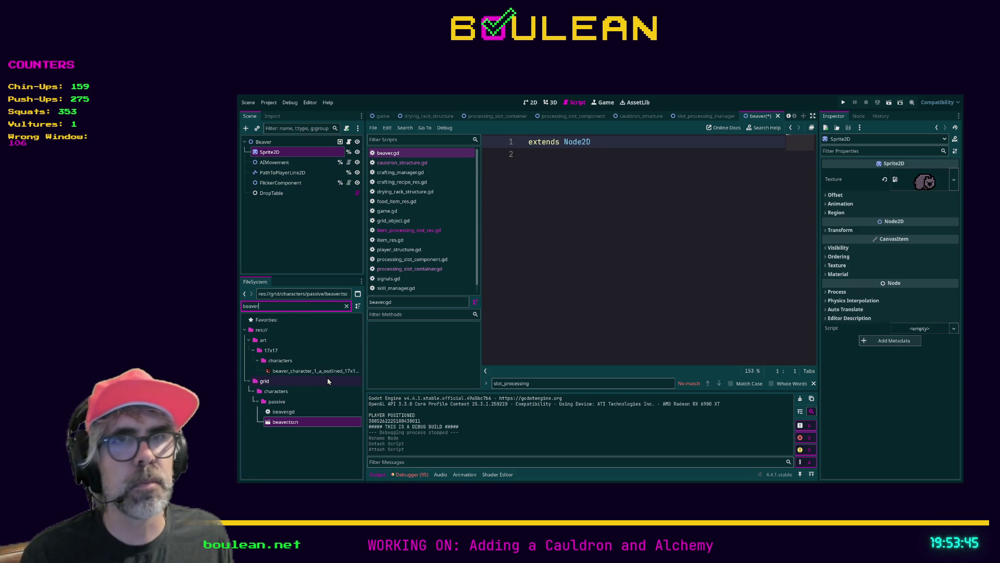
pyautogui.click(317, 371)
pyautogui.moveTo(299, 374); pyautogui.dragTo(925, 181)
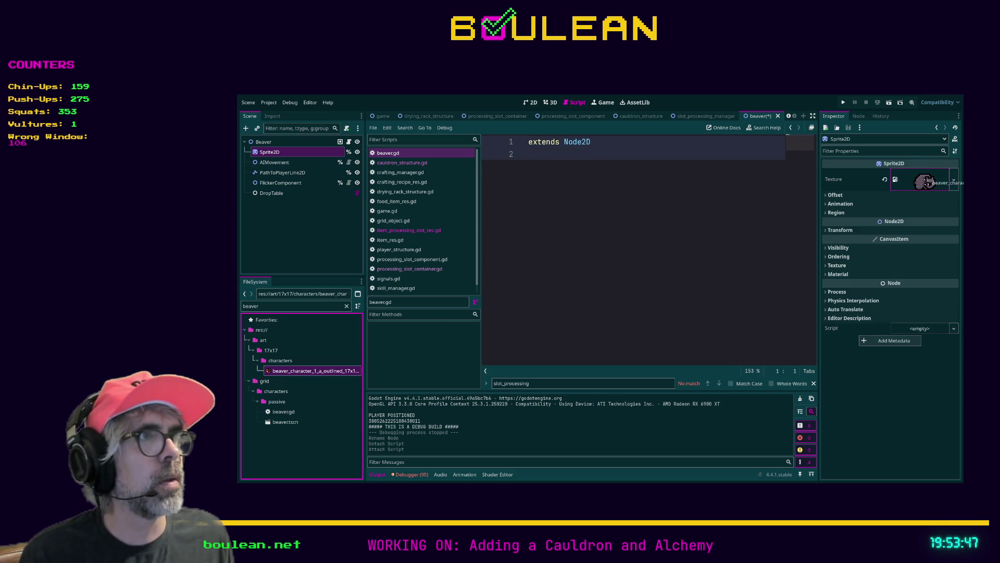
# Save the Beaver scene with Ctrl+S and switch over to Aseprite.
pyautogui.click(579, 223)
pyautogui.hotkey('ctrl', 's')
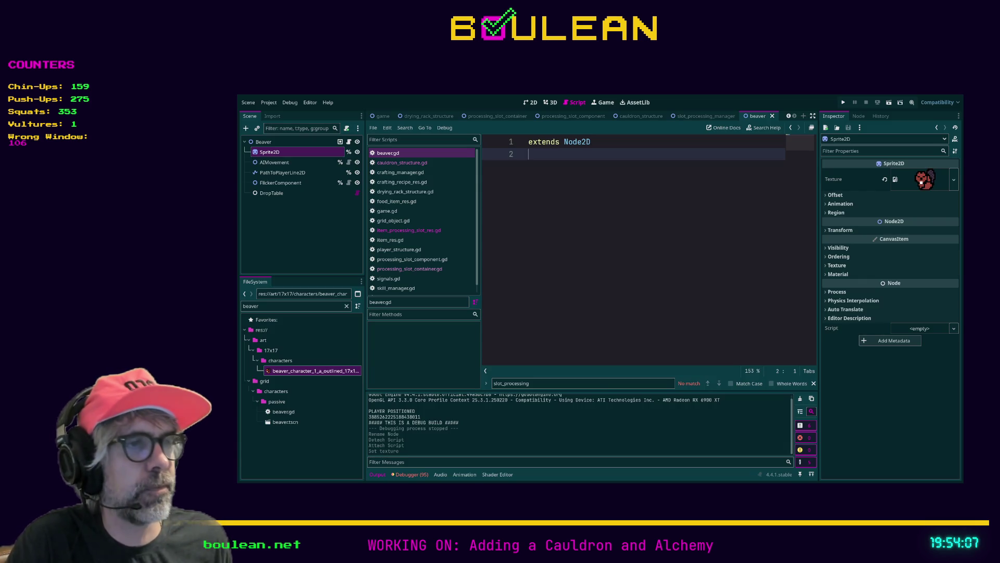
pyautogui.hotkey('alt', 'Tab')
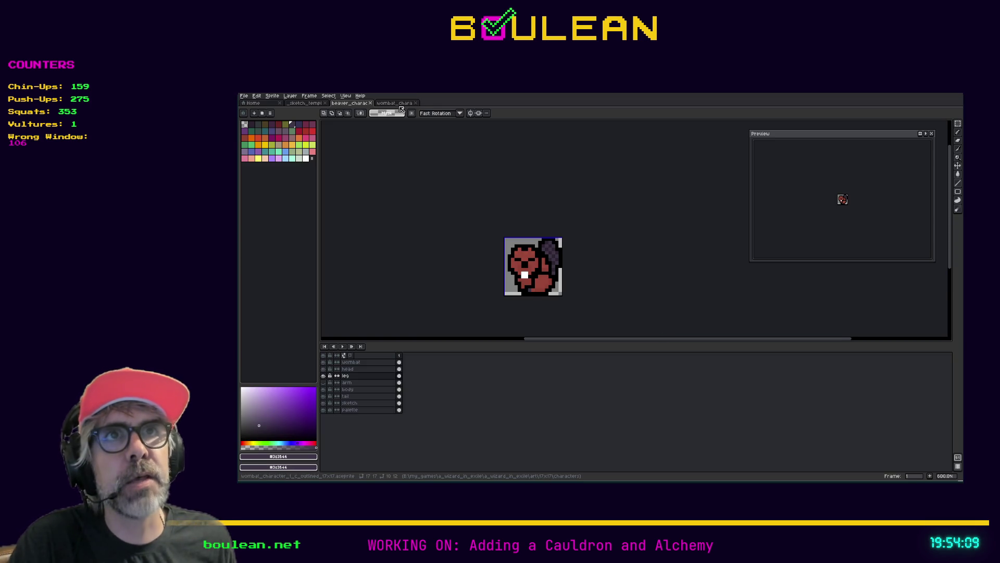
# View the wombat_character sprite in Aseprite for comparison, then return to Godot.
pyautogui.click(397, 103)
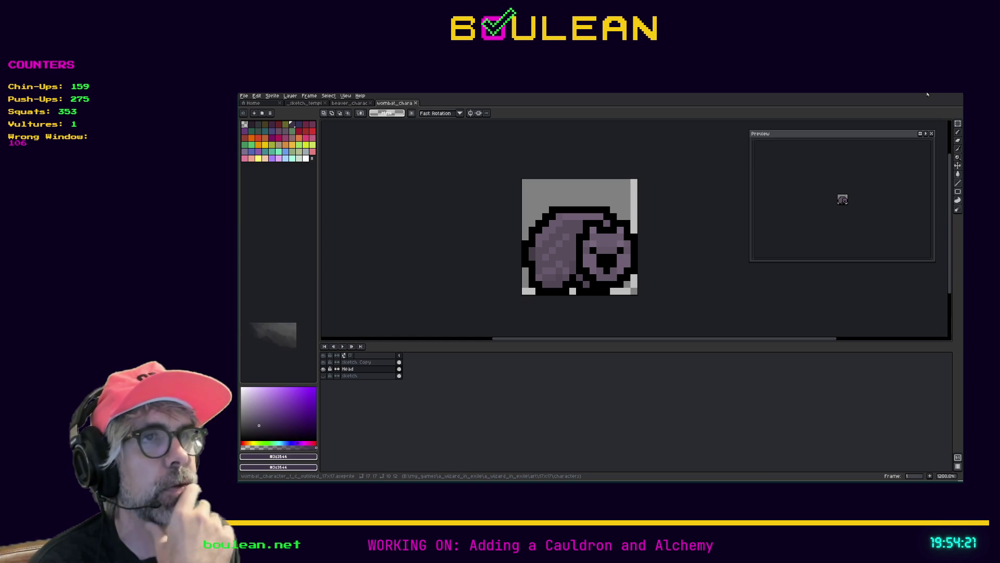
pyautogui.hotkey('alt', 'Tab')
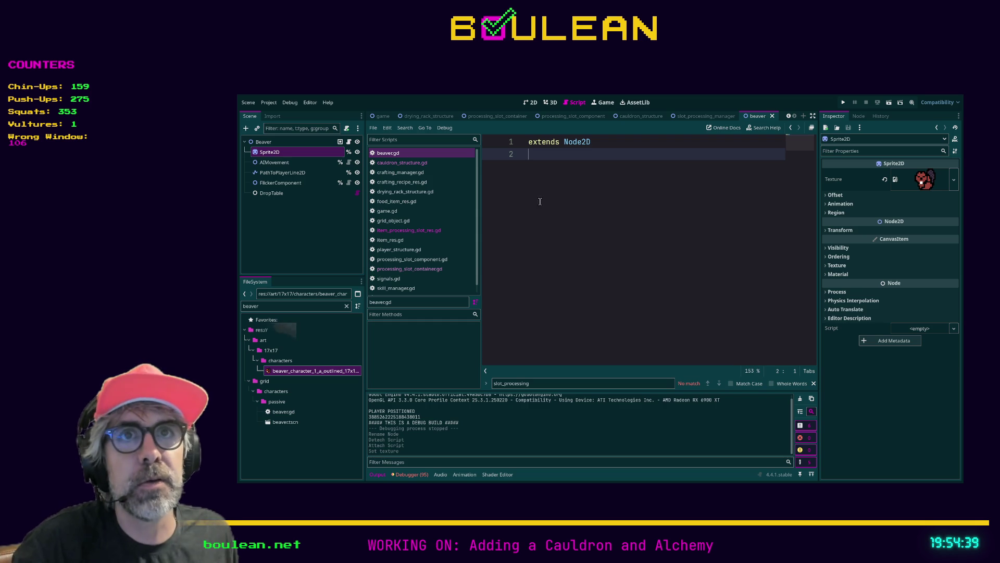
# Search files for 'grid', open grid_manager.gd and grid_manager.tscn, and select the GridManager node.
pyautogui.click(303, 142)
pyautogui.click(417, 139)
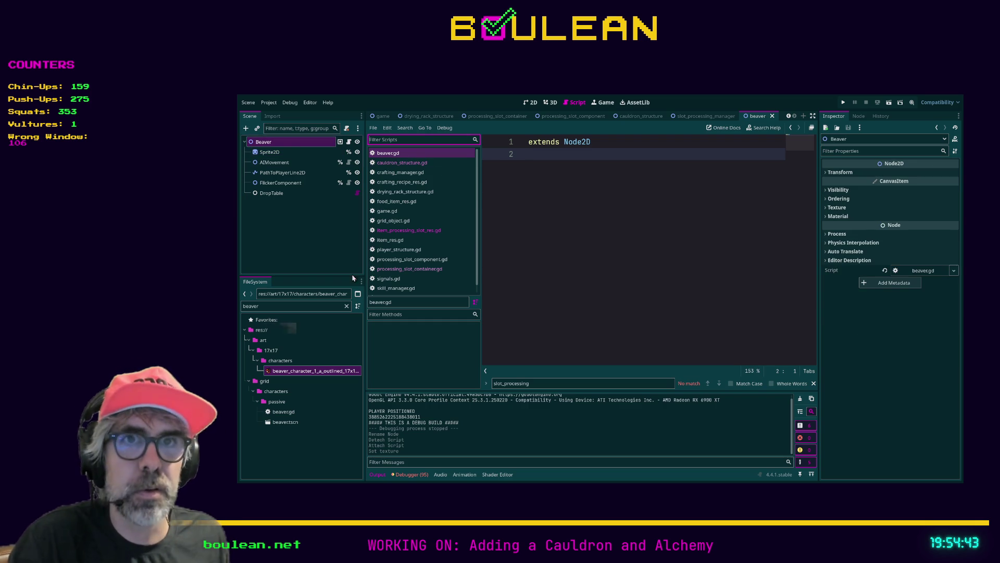
pyautogui.click(320, 306)
pyautogui.hotkey('ctrl', 'a')
pyautogui.write('grid')
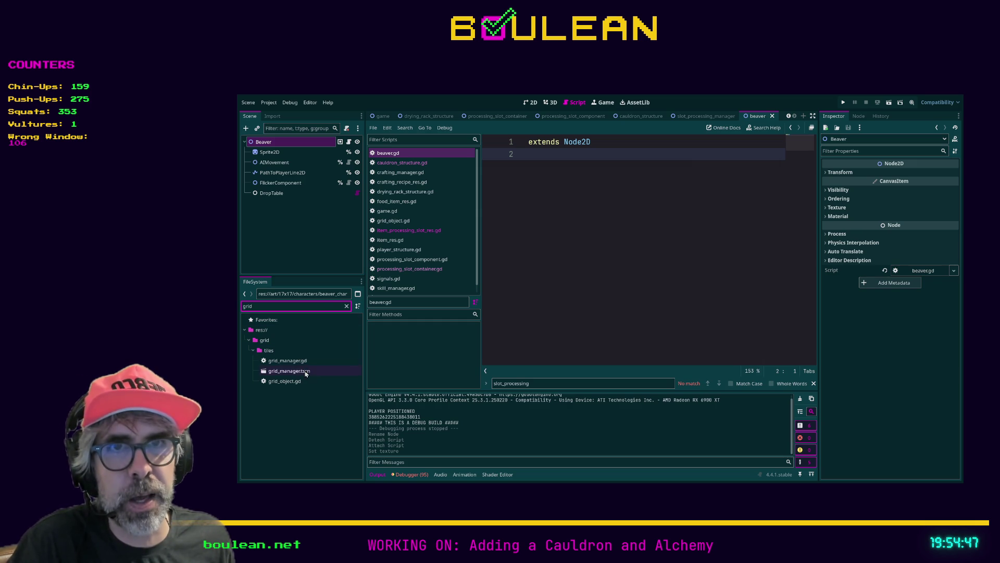
pyautogui.doubleClick(287, 360)
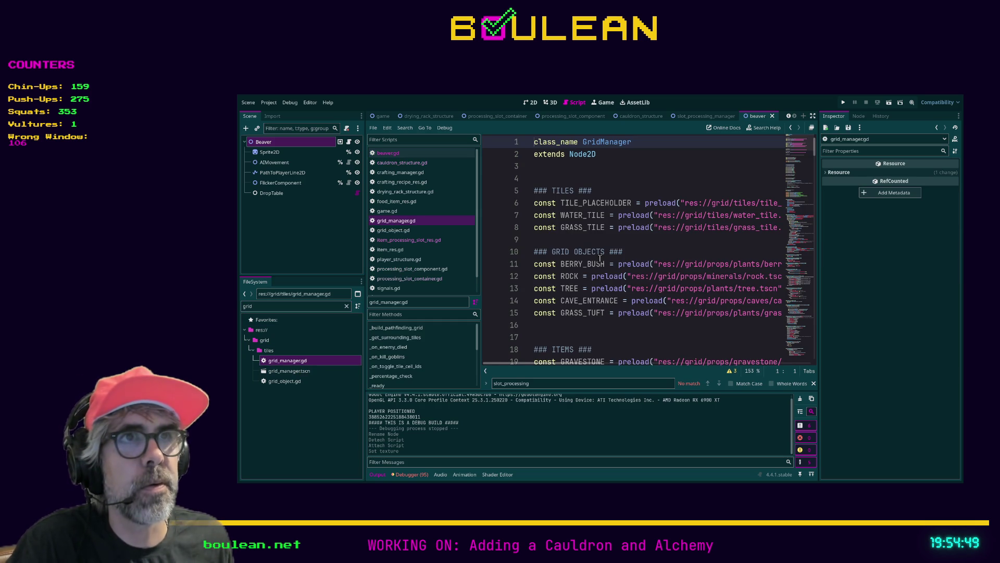
pyautogui.scroll(-2, 600, 258)
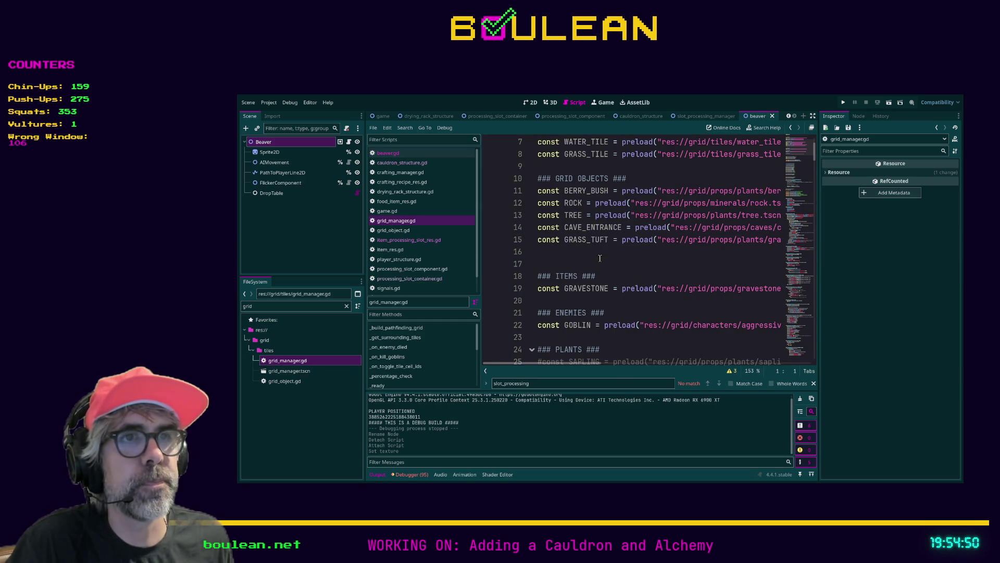
pyautogui.doubleClick(289, 370)
pyautogui.click(280, 144)
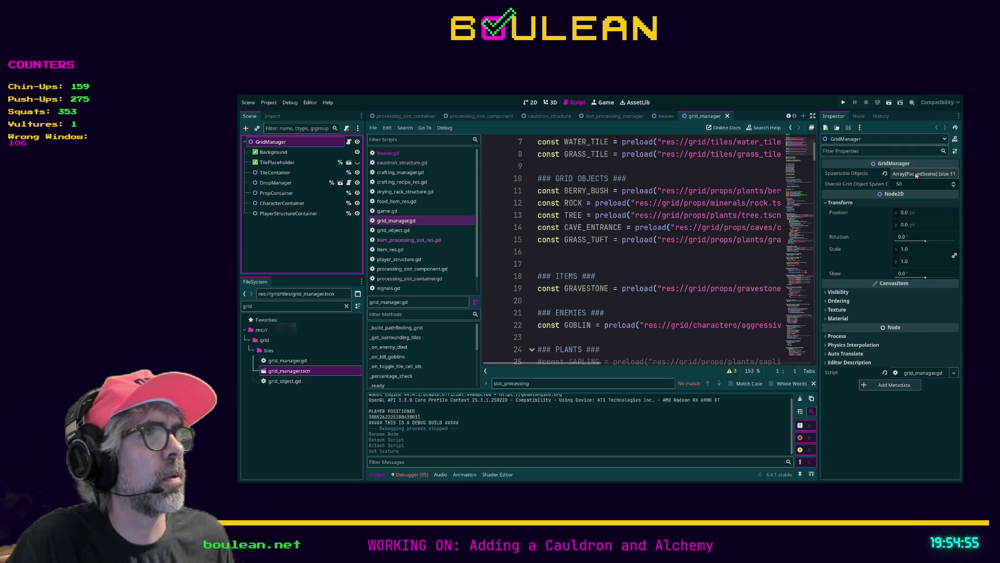
# Expand GridManager's Spawnable Objects array and add a new empty element.
pyautogui.click(919, 174)
pyautogui.scroll(-3, 919, 306)
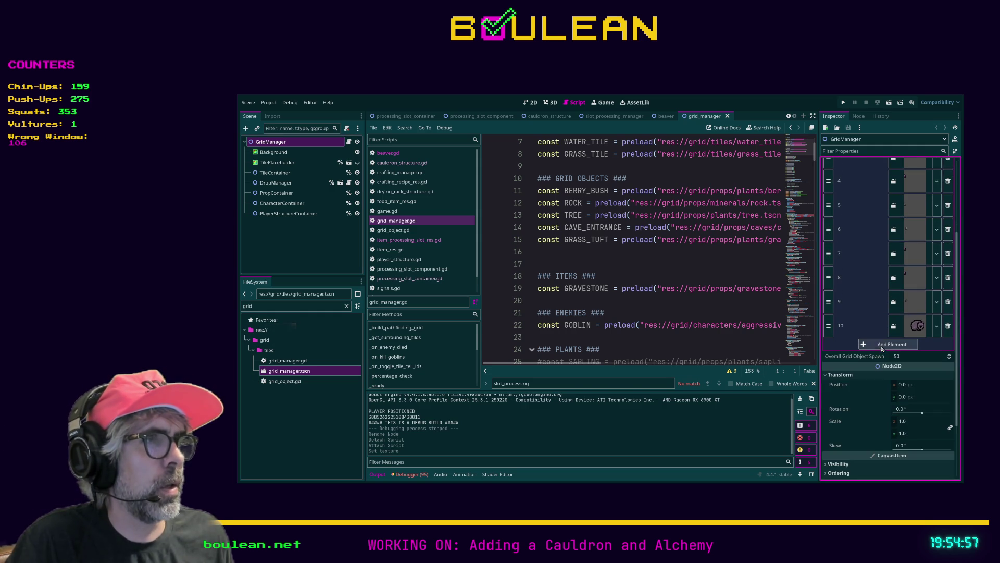
pyautogui.click(914, 347)
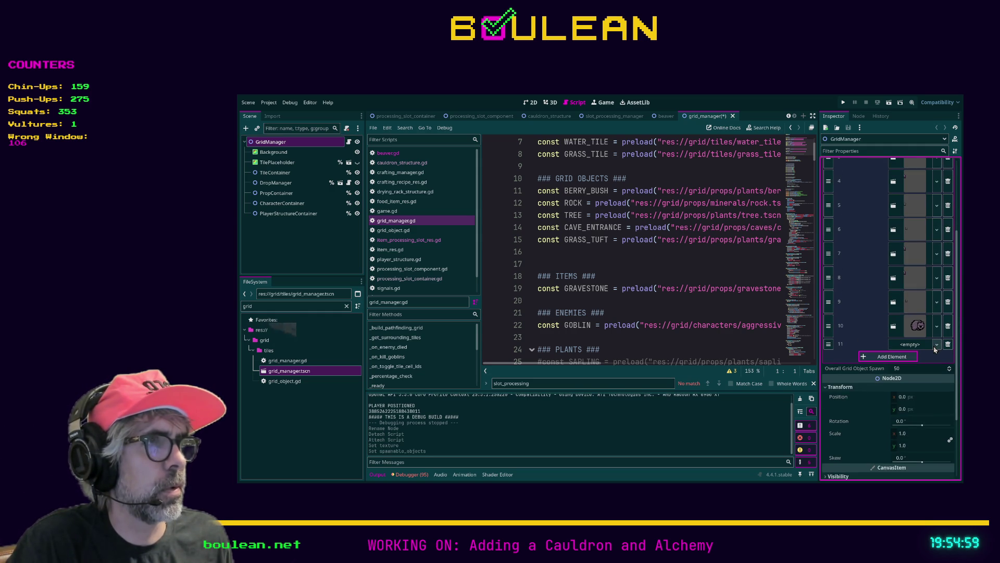
# Search for 'beaver', drop beaver.tscn into spawnable slot 11, and save the scene.
pyautogui.doubleClick(286, 306)
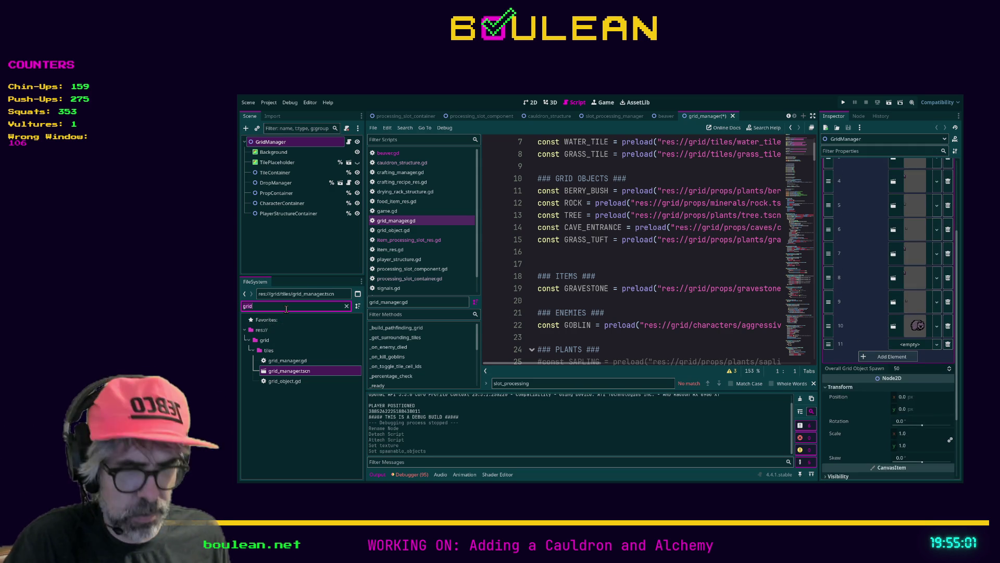
pyautogui.write('beaver')
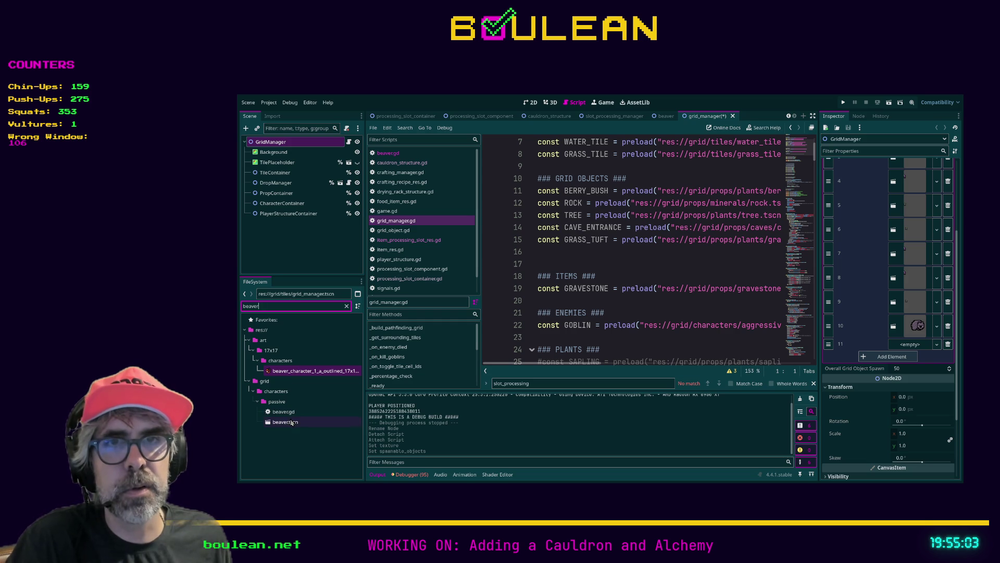
pyautogui.click(285, 422)
pyautogui.moveTo(282, 426)
pyautogui.mouseDown()
pyautogui.moveTo(829, 376)
pyautogui.moveTo(907, 345)
pyautogui.mouseUp()
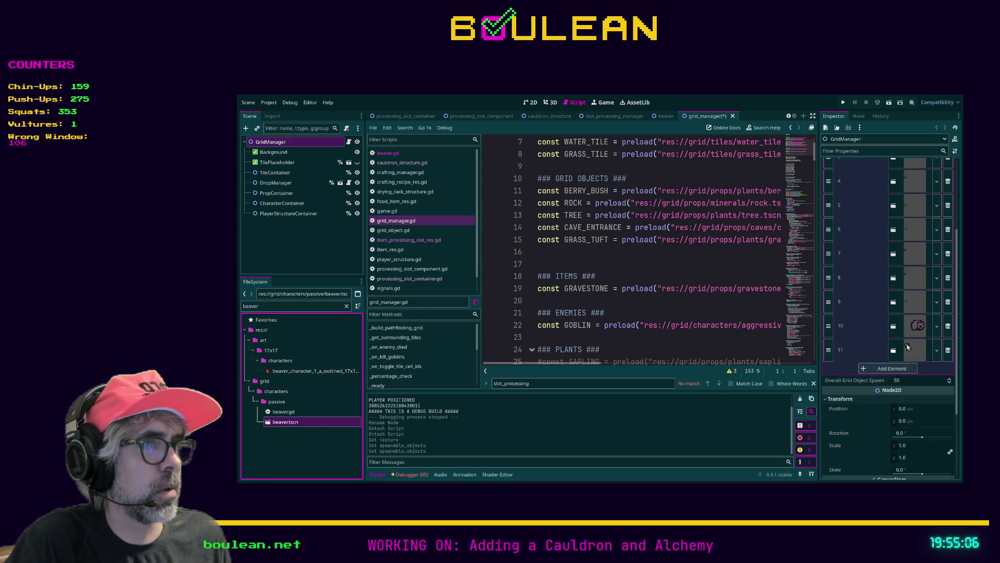
pyautogui.click(675, 339)
pyautogui.hotkey('ctrl', 's')
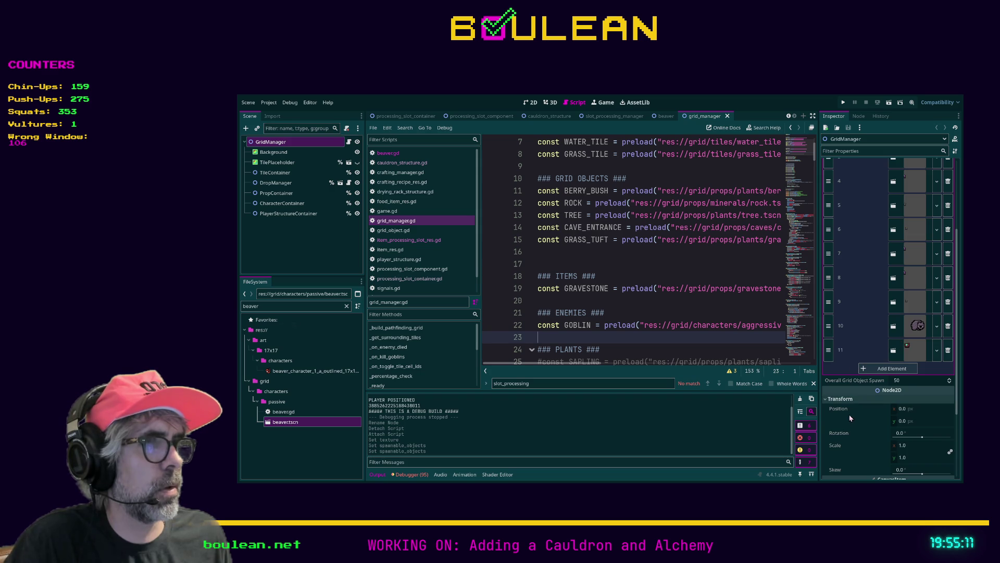
pyautogui.scroll(-3, 849, 420)
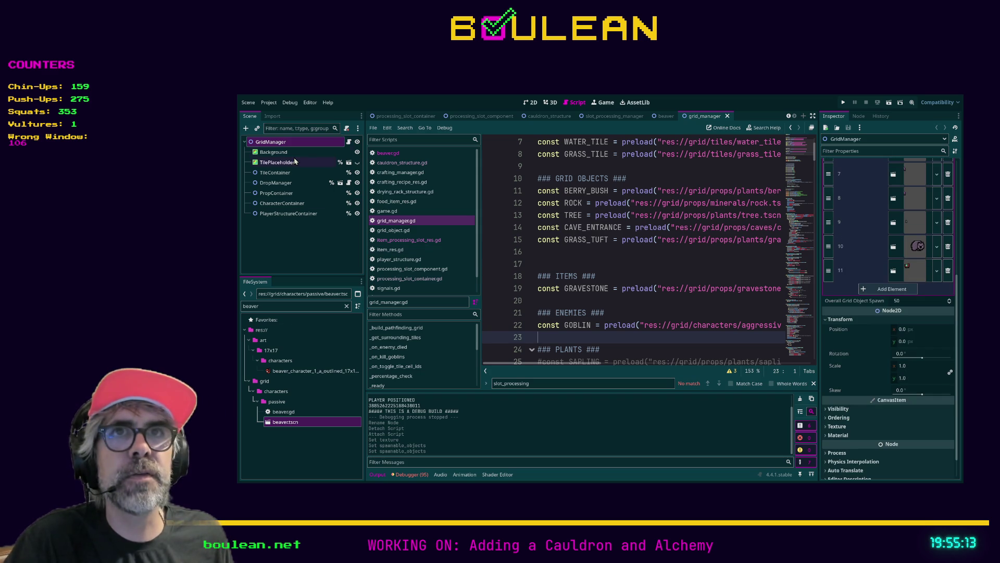
# Run the game with F5 to test the spawning.
pyautogui.click(286, 193)
pyautogui.click(623, 253)
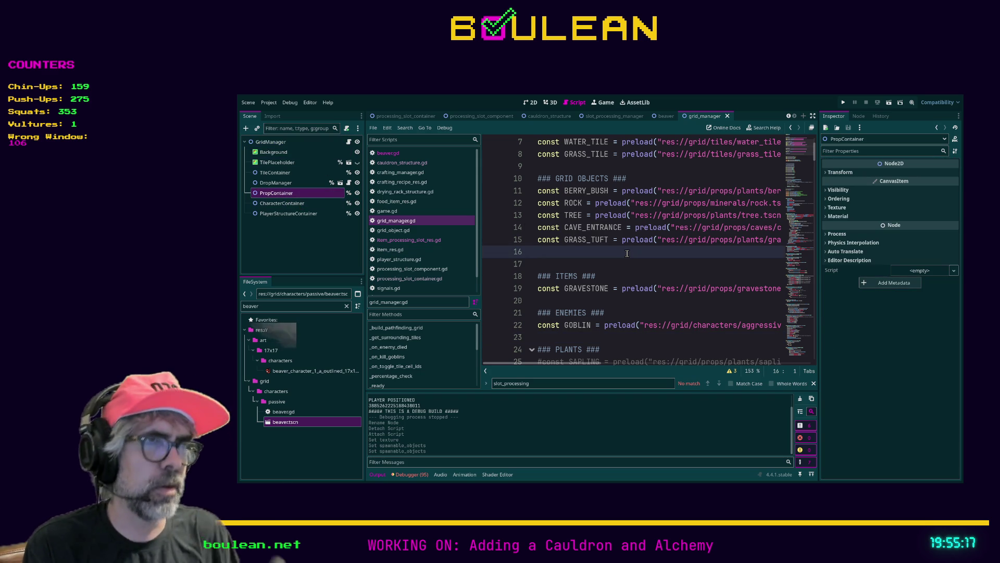
pyautogui.press('F5')
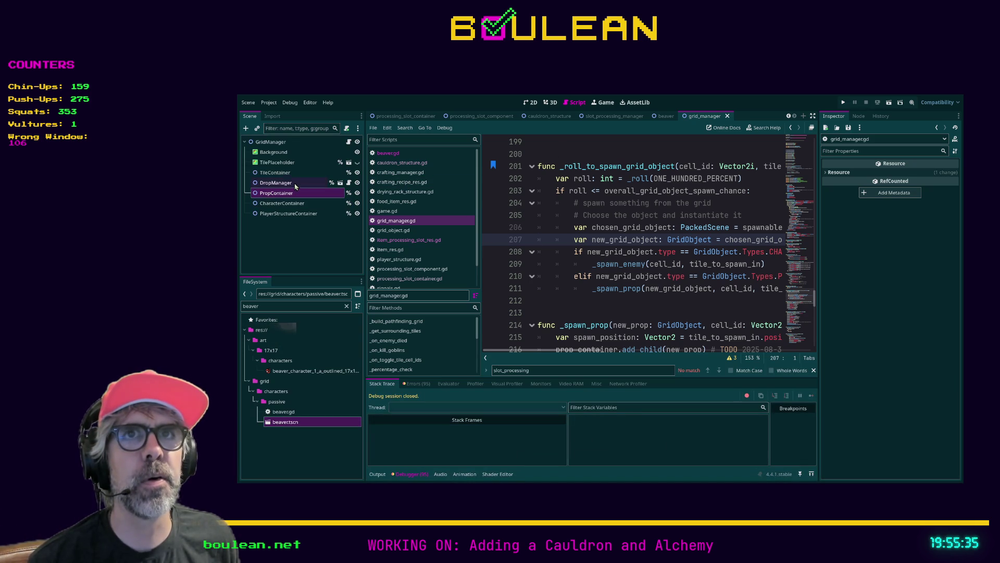
# Reselect GridManager and drop the beaver scene onto spawnable slot 11 again.
pyautogui.click(272, 142)
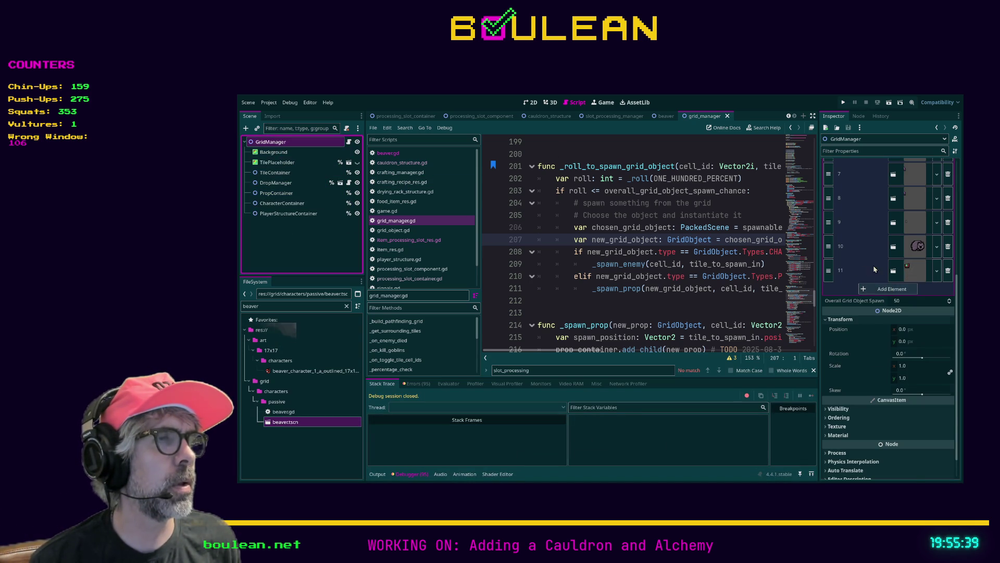
pyautogui.scroll(-1, 909, 261)
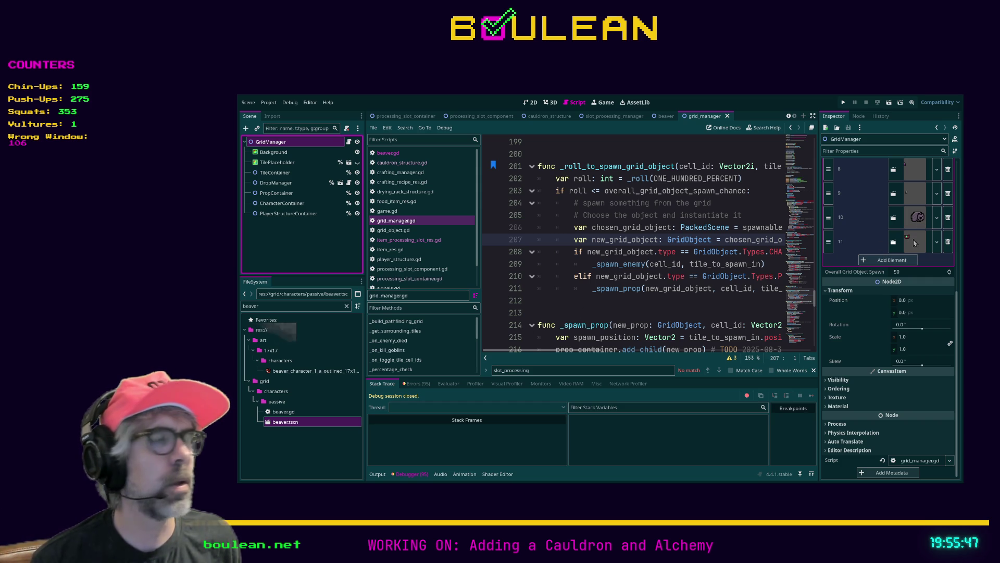
pyautogui.click(301, 414)
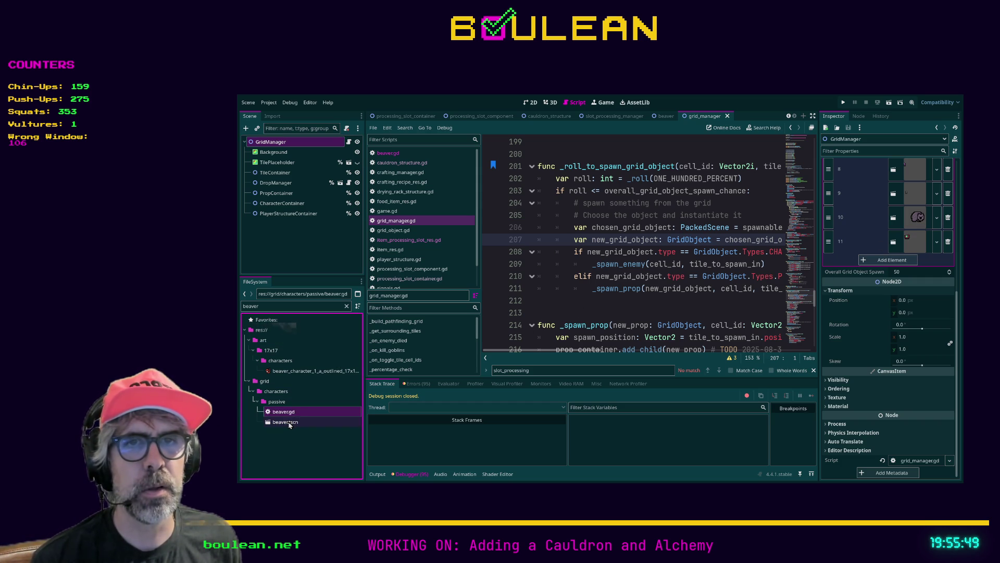
pyautogui.moveTo(284, 422)
pyautogui.mouseDown()
pyautogui.moveTo(914, 218)
pyautogui.moveTo(922, 254)
pyautogui.moveTo(913, 245)
pyautogui.mouseUp()
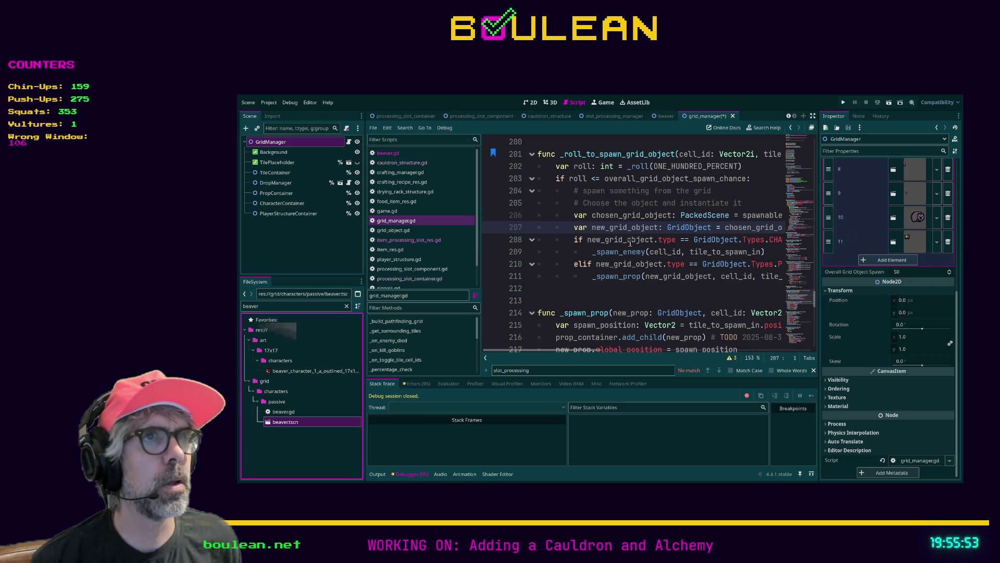
# Scroll grid_manager.gd up to the prop and enemy spawn chance settings.
pyautogui.click(628, 299)
pyautogui.scroll(5, 631, 297)
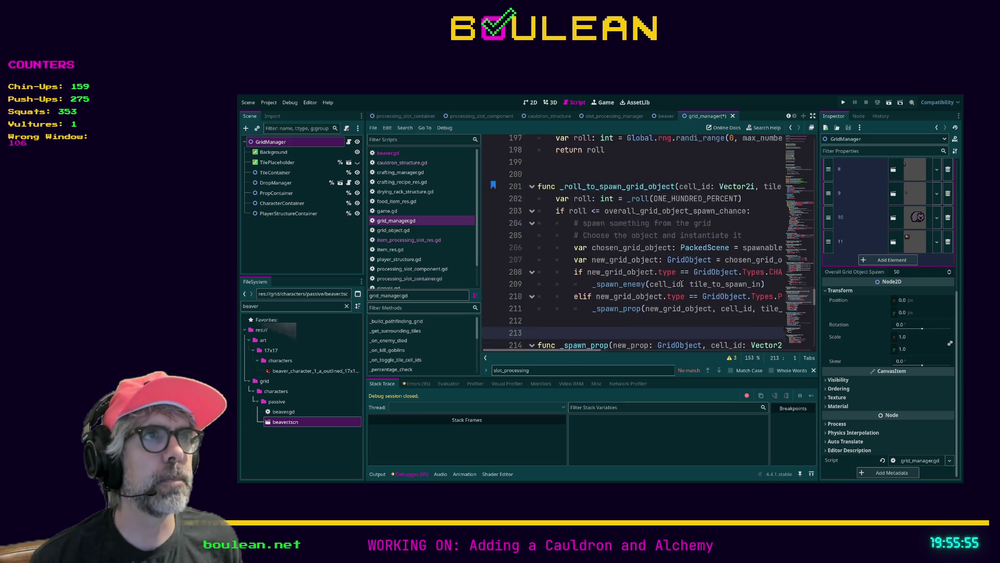
pyautogui.scroll(20, 684, 284)
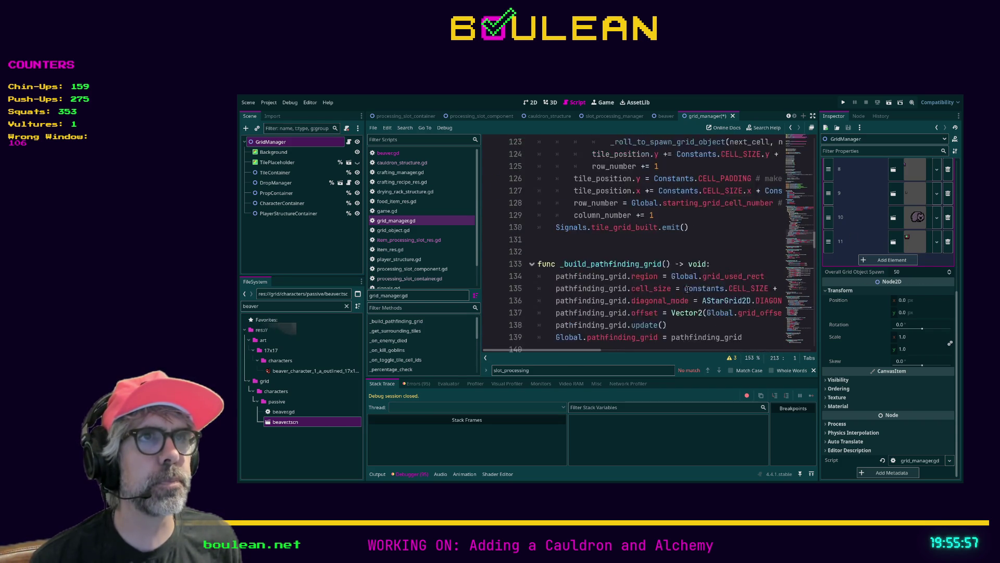
pyautogui.scroll(20, 687, 289)
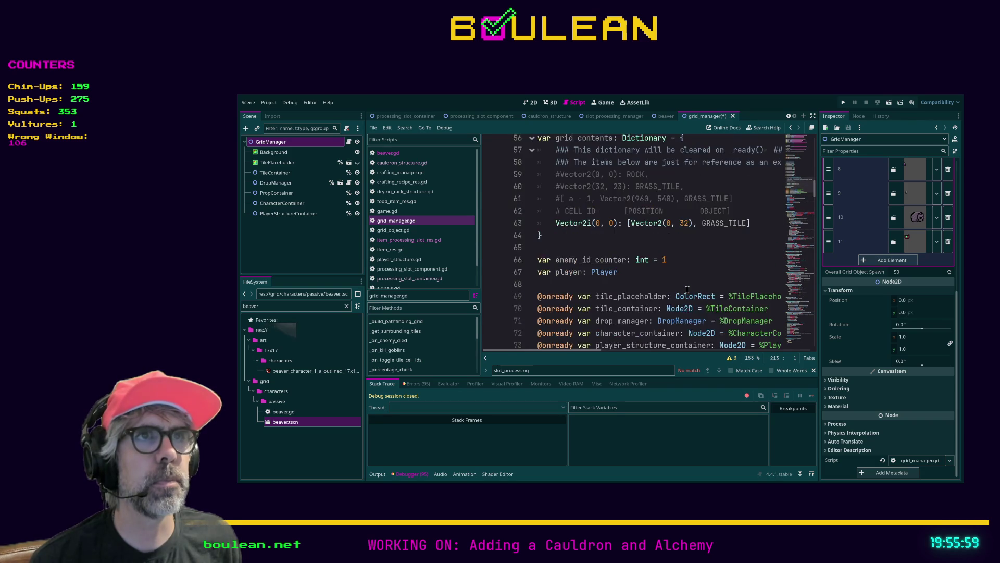
pyautogui.scroll(3, 687, 289)
pyautogui.click(713, 259)
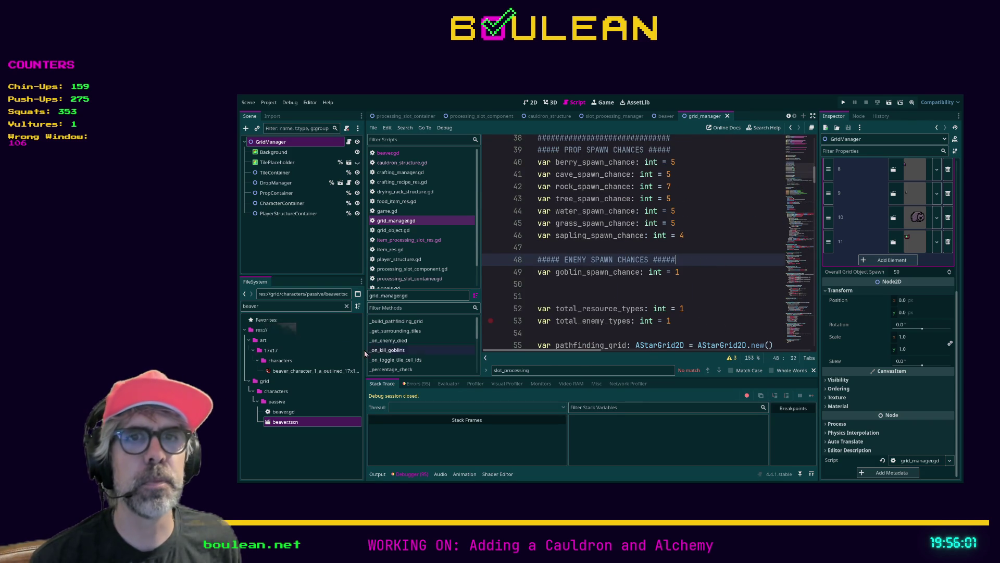
# Search files for 'wom', open Wombat.tscn and its wombat.gd script.
pyautogui.click(297, 307)
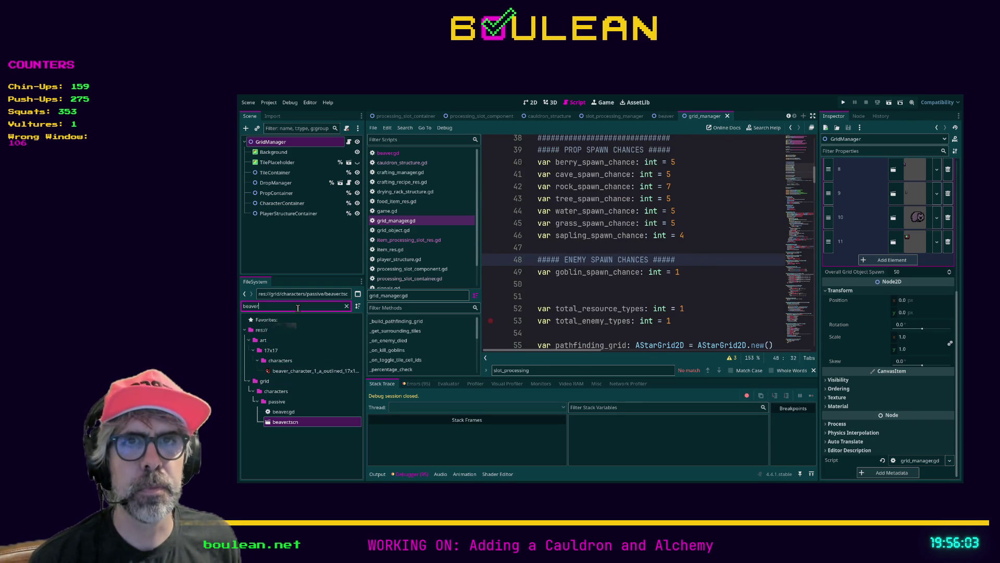
pyautogui.hotkey('ctrl', 'a')
pyautogui.write('wom')
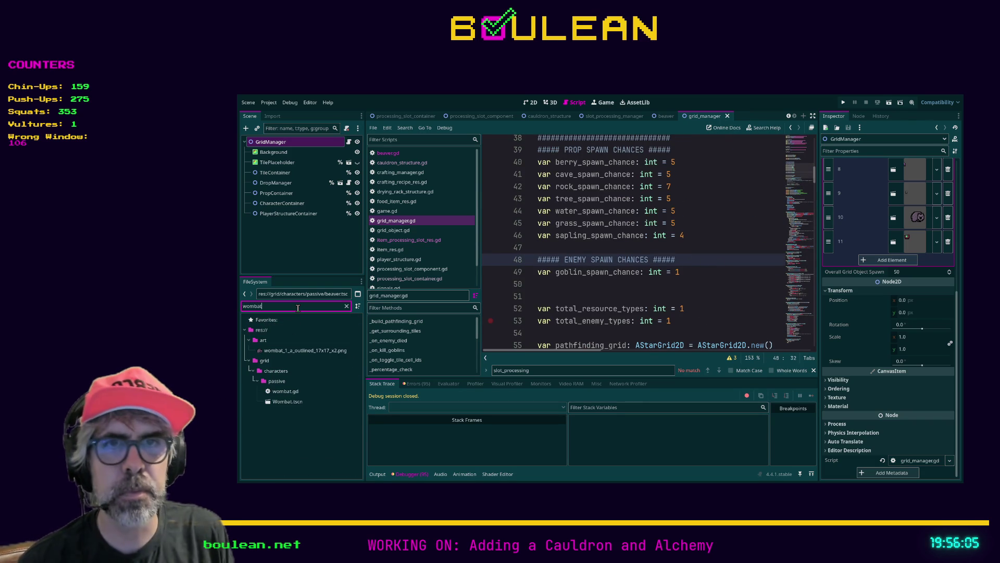
pyautogui.doubleClick(285, 401)
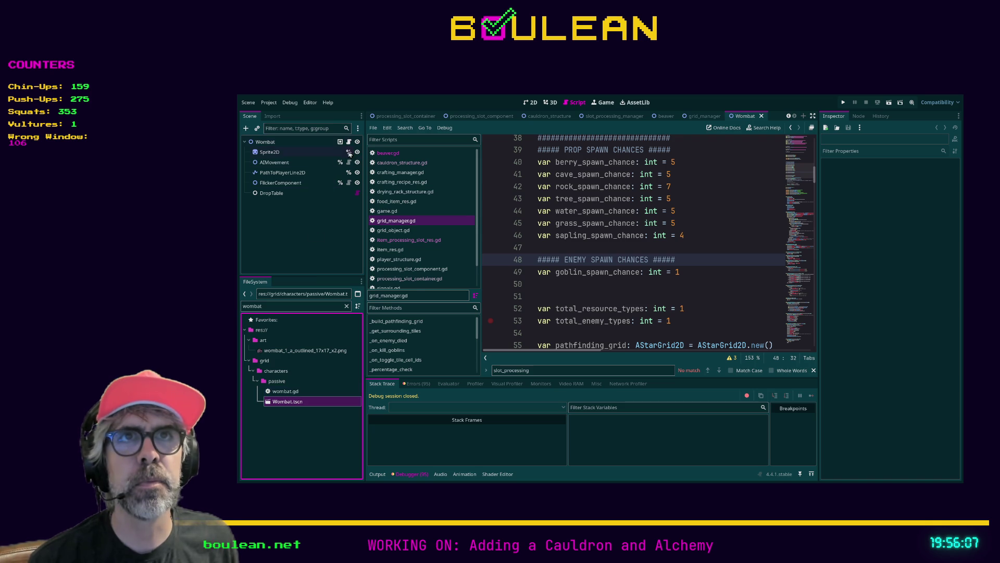
pyautogui.click(348, 142)
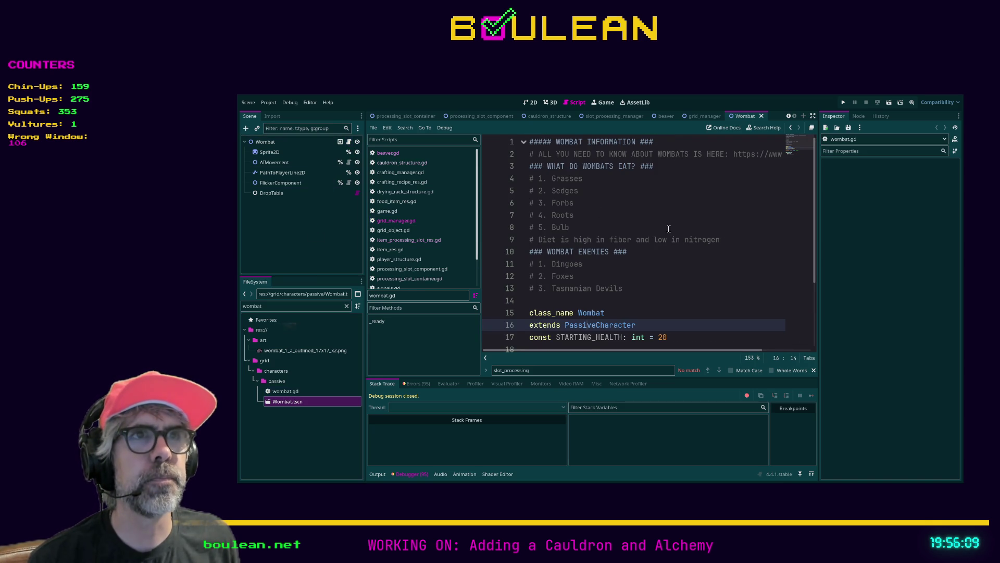
# Copy the 'class_name Wombat' and 'extends PassiveCharacter' header lines.
pyautogui.scroll(-1, 634, 295)
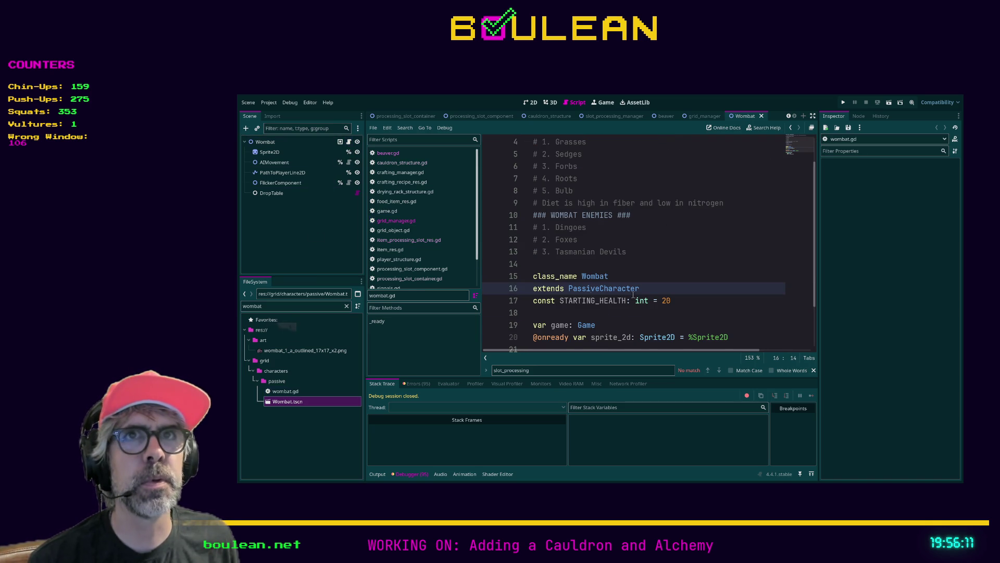
pyautogui.click(617, 277)
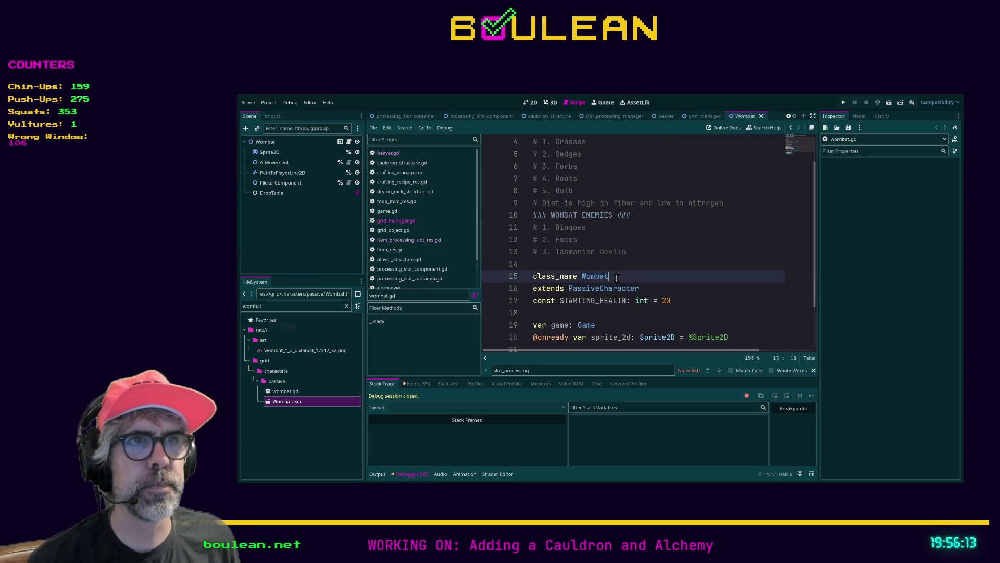
pyautogui.moveTo(646, 290)
pyautogui.mouseDown()
pyautogui.moveTo(533, 289)
pyautogui.moveTo(532, 277)
pyautogui.mouseUp()
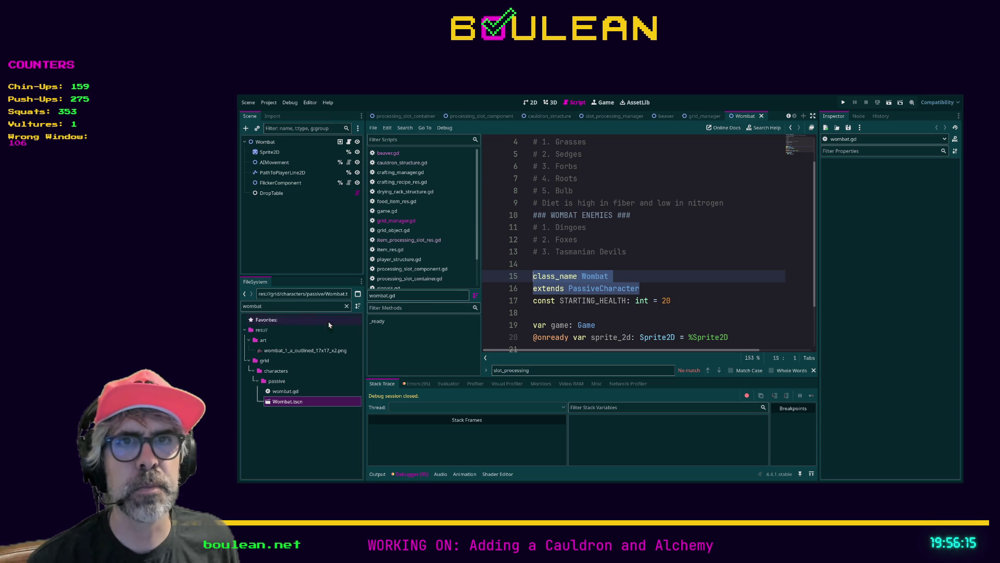
pyautogui.click(290, 308)
pyautogui.hotkey('ctrl', 'a')
# Search for 'beaver', open beaver.gd and replace its contents with the copied Wombat header.
pyautogui.write('beavre')
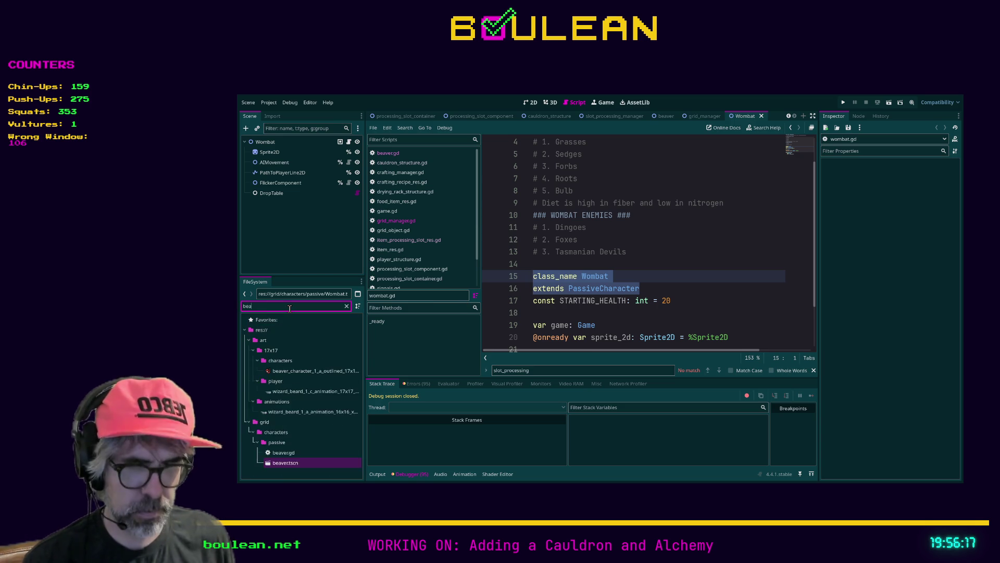
pyautogui.press('BackSpace')
pyautogui.write('er')
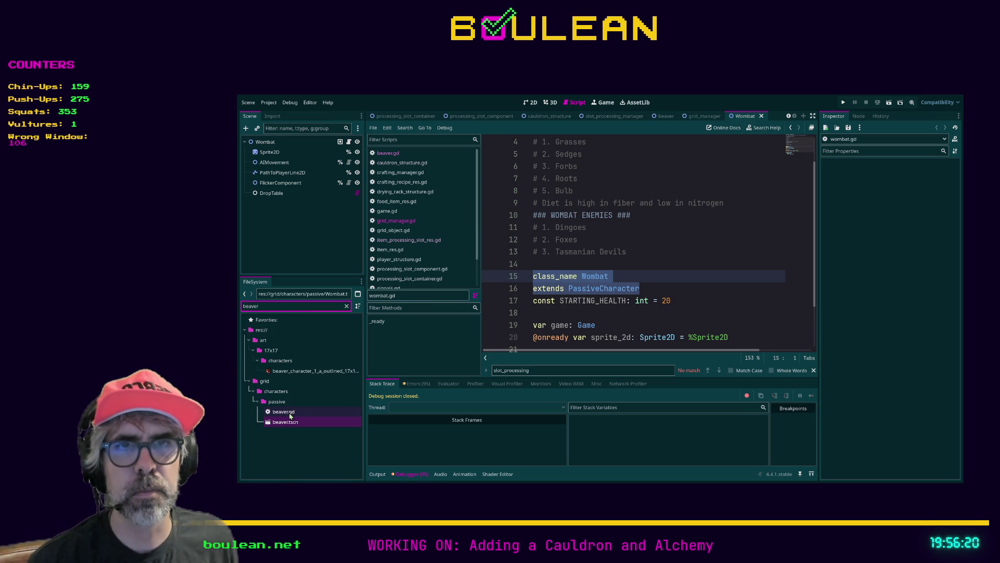
pyautogui.doubleClick(283, 411)
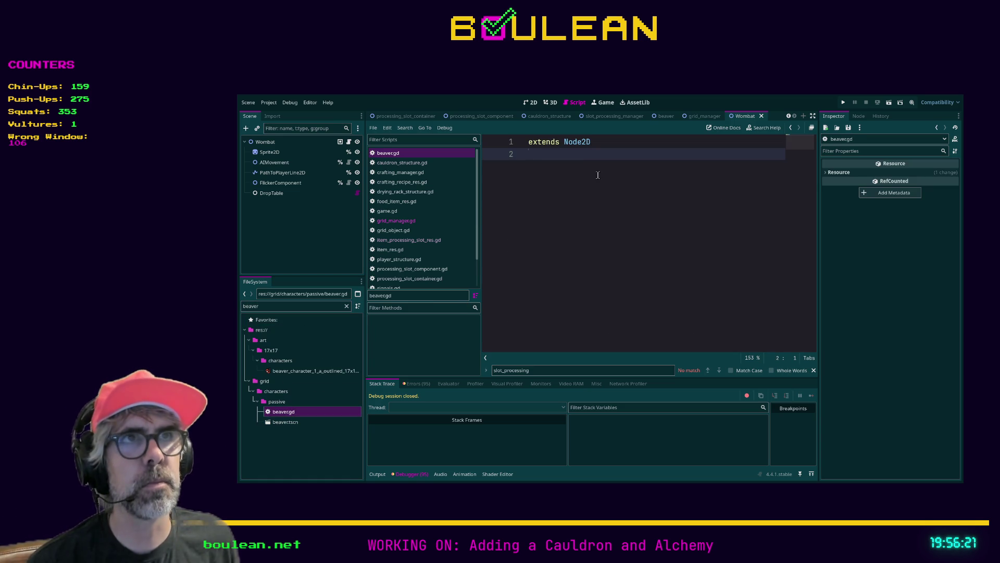
pyautogui.hotkey('ctrl', 'a')
pyautogui.write('class_name Wombat extends PassiveCharacter')
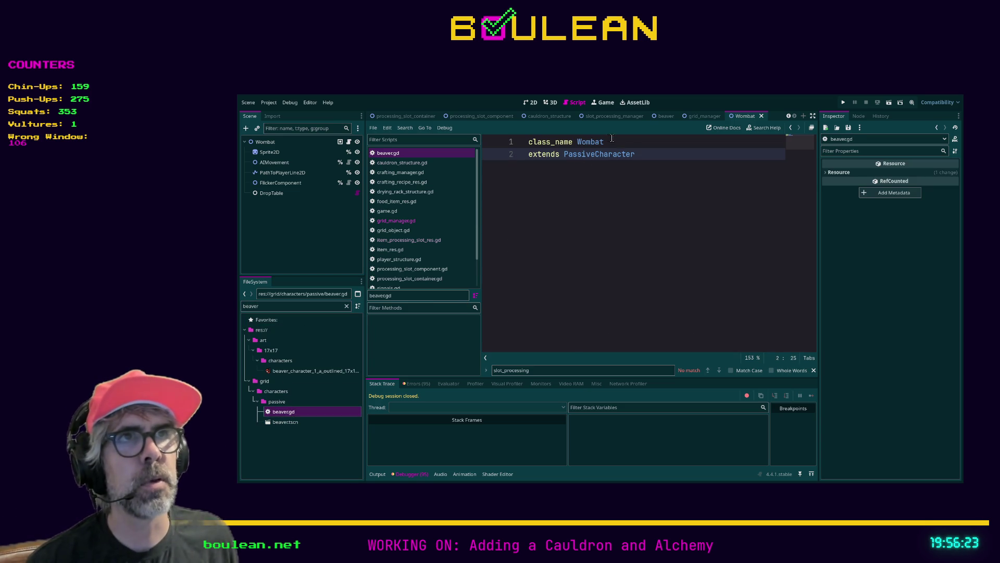
# Rename the class to Beaver, save the script, and run the game with F5.
pyautogui.doubleClick(594, 142)
pyautogui.write('Beaver')
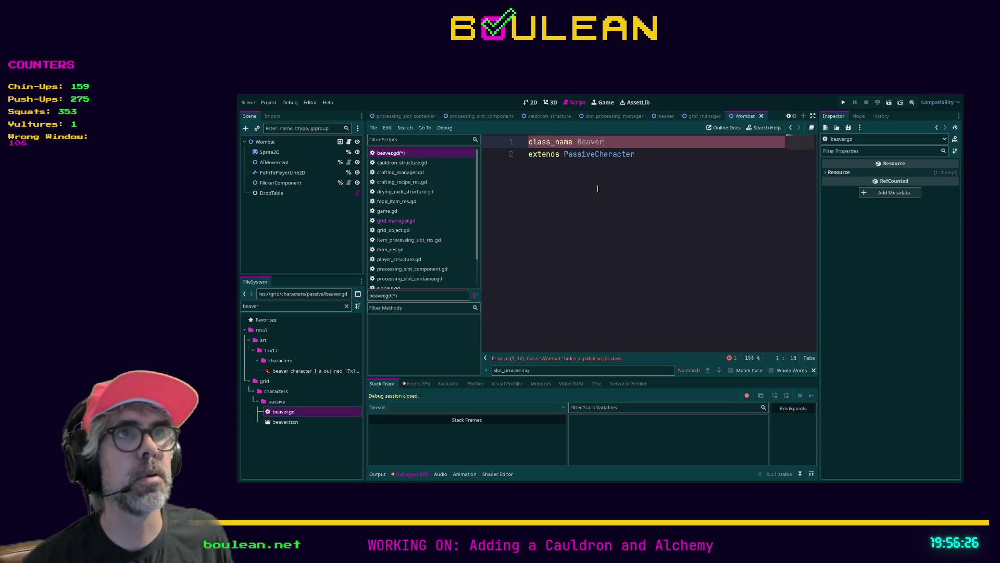
pyautogui.hotkey('ctrl', 's')
pyautogui.click(609, 204)
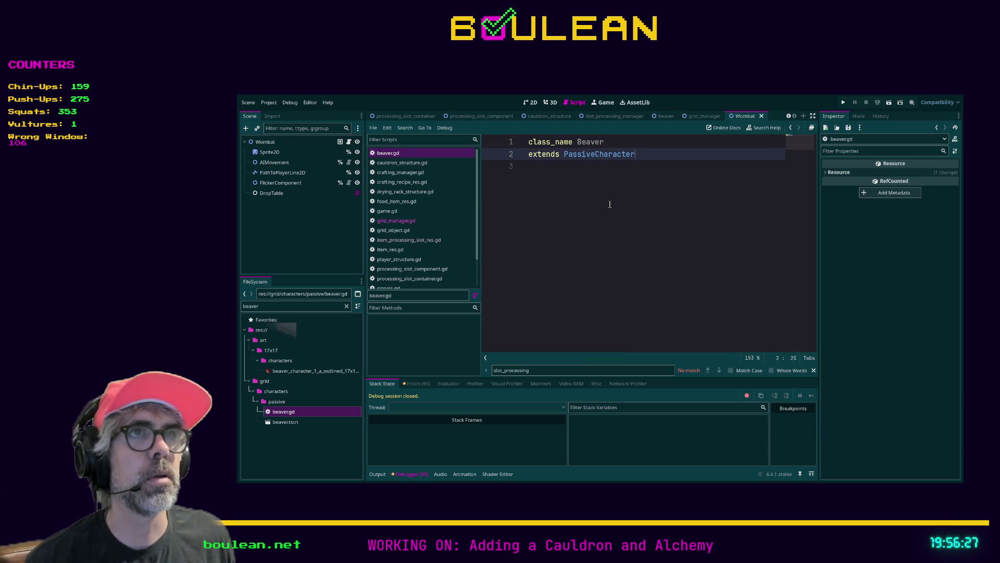
pyautogui.press('F5')
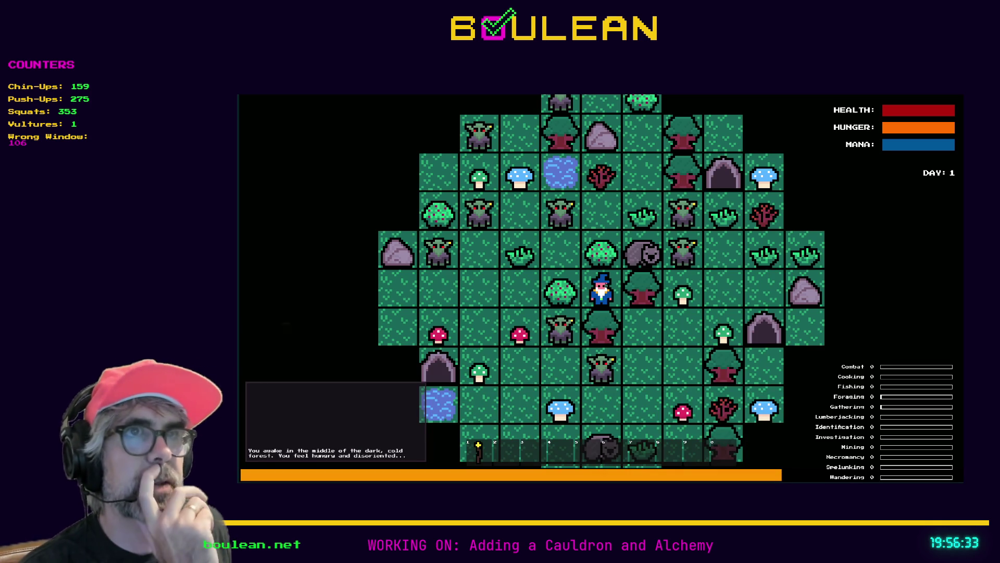
# Zoom the forest map, move the wizard left and up, then stop the game with F8.
pyautogui.scroll(-1, 600, 271)
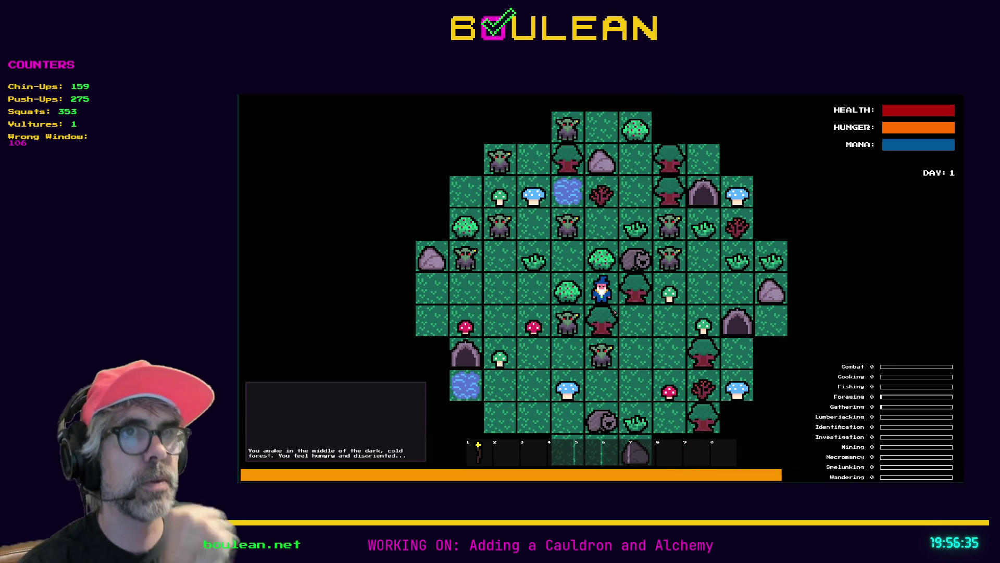
pyautogui.scroll(1, 644, 320)
pyautogui.scroll(-2, 645, 322)
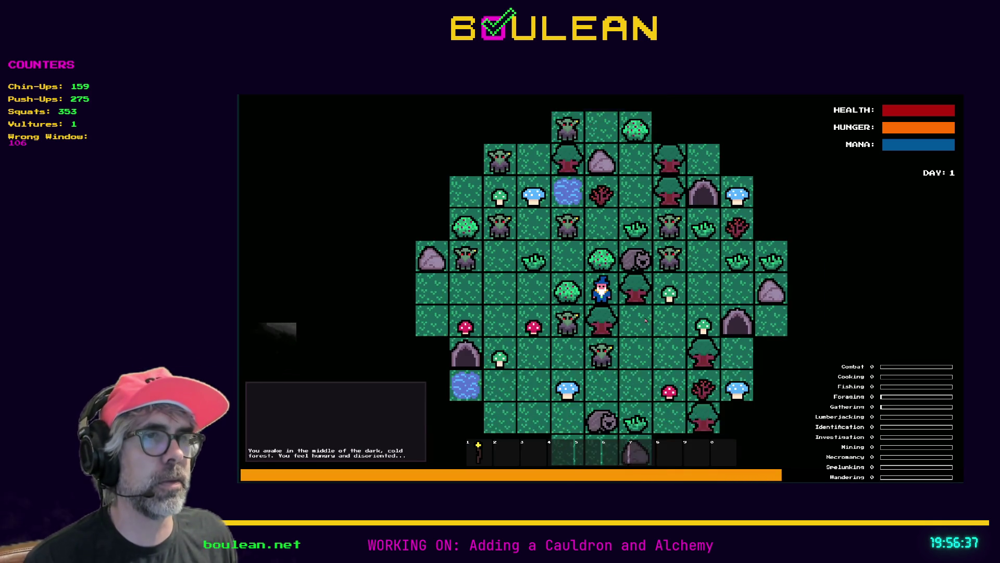
pyautogui.scroll(2, 619, 310)
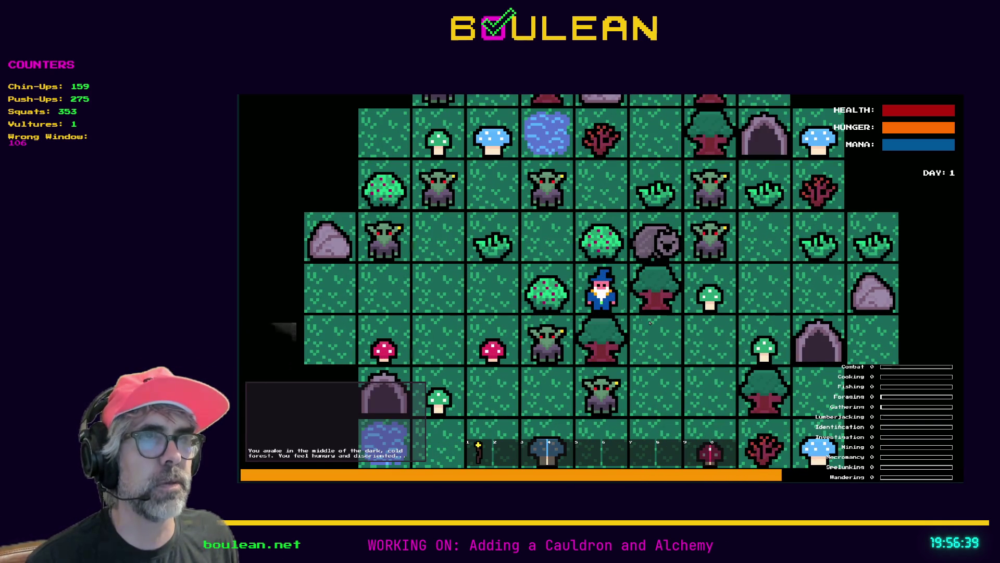
pyautogui.scroll(-1, 667, 313)
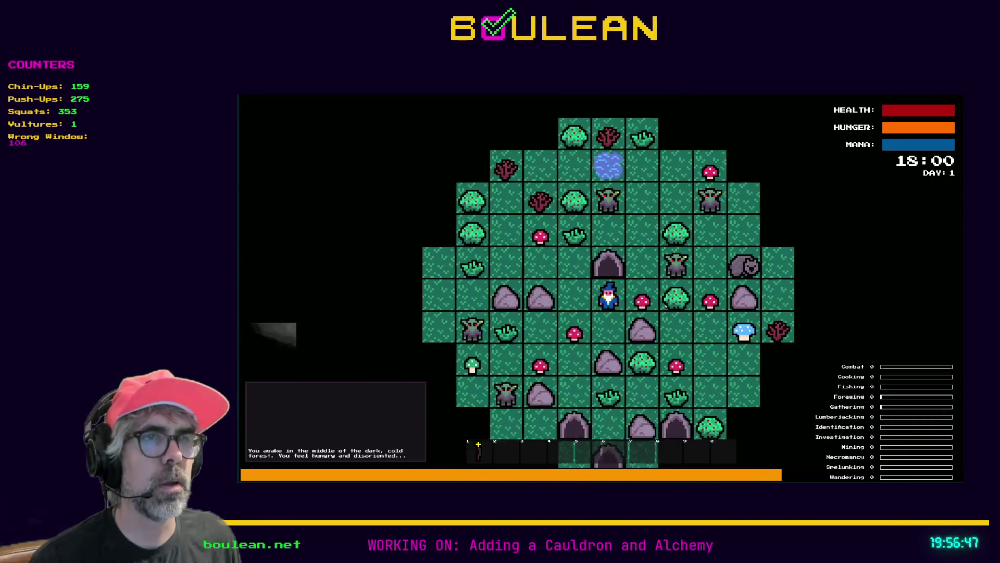
pyautogui.press('Left')
pyautogui.press('Up')
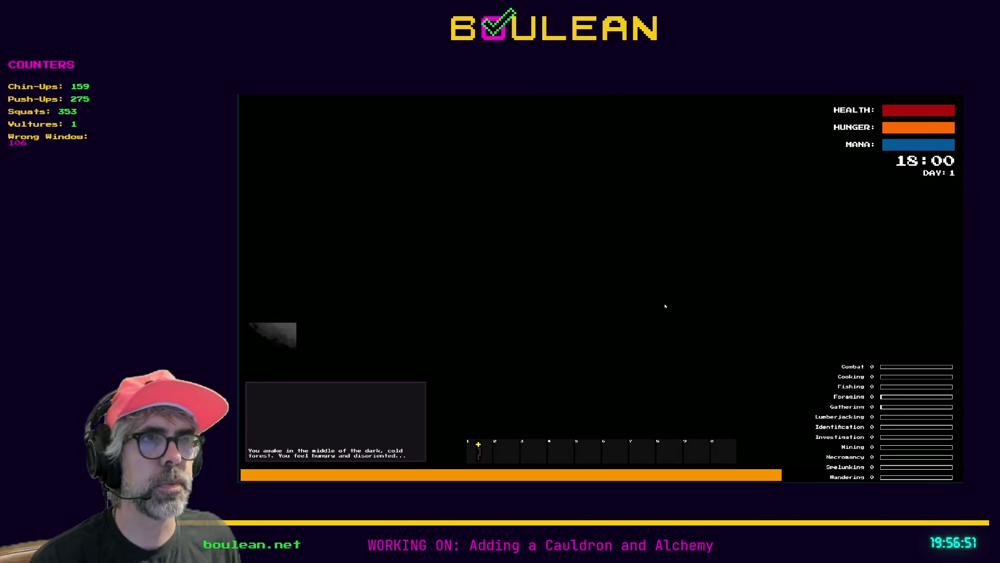
pyautogui.scroll(-3, 664, 306)
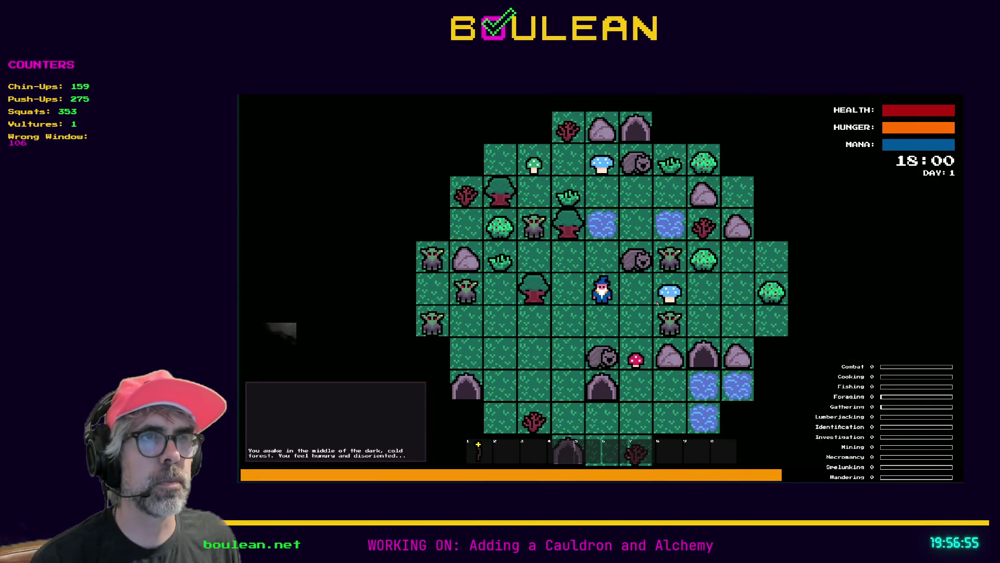
pyautogui.press('F8')
pyautogui.click(303, 151)
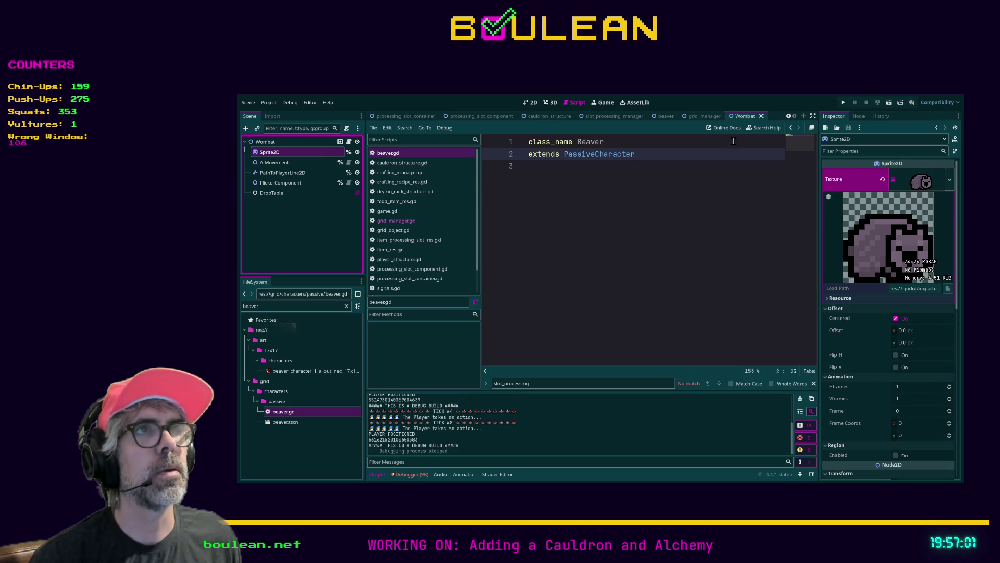
# Compare the Beaver root's empty GridObject properties with the Wombat root's settings.
pyautogui.click(666, 116)
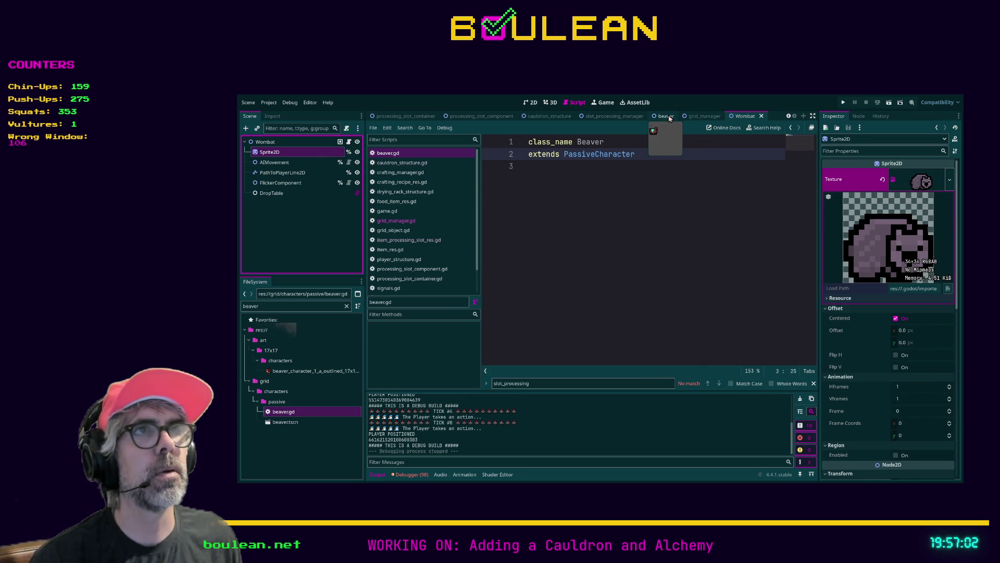
pyautogui.click(304, 150)
pyautogui.click(302, 142)
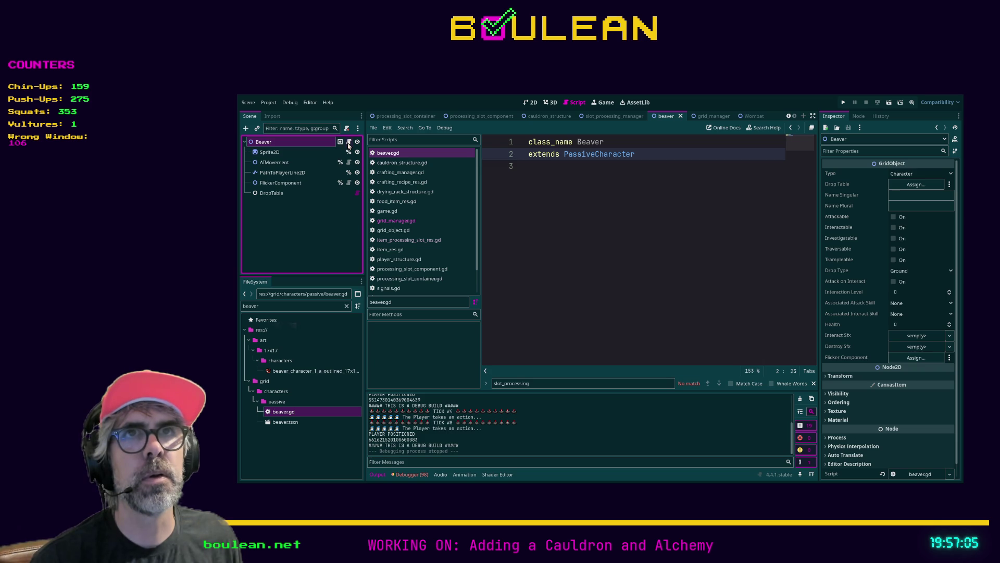
pyautogui.click(745, 116)
pyautogui.click(302, 145)
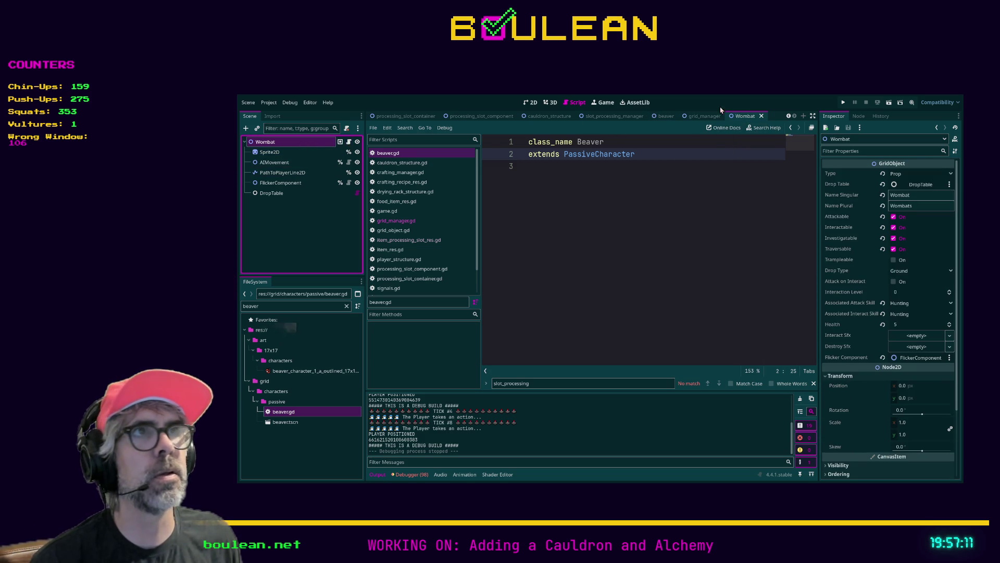
# Return to the Beaver scene and preview its Sprite2D's 16x16 beaver texture.
pyautogui.click(667, 116)
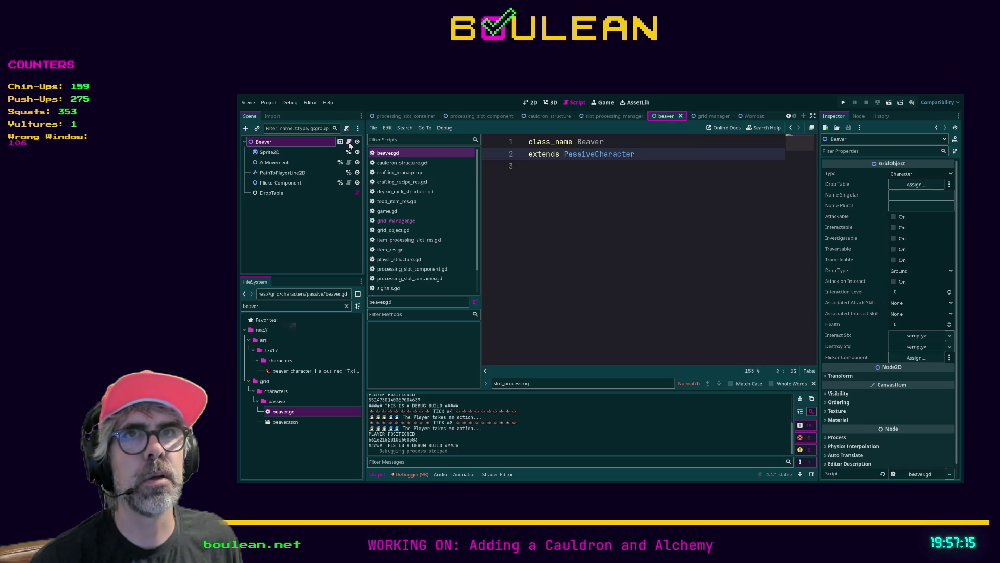
pyautogui.click(313, 152)
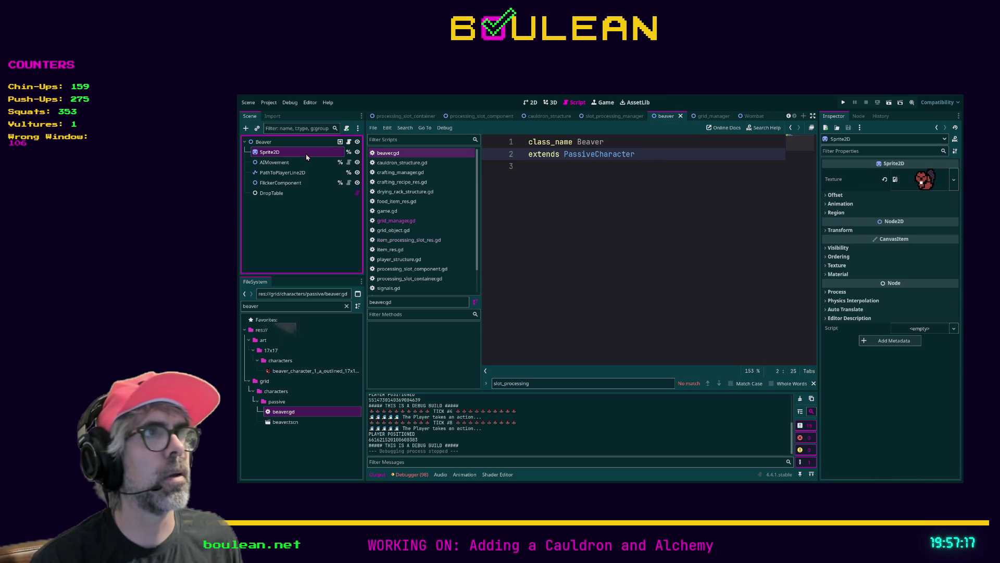
pyautogui.click(923, 182)
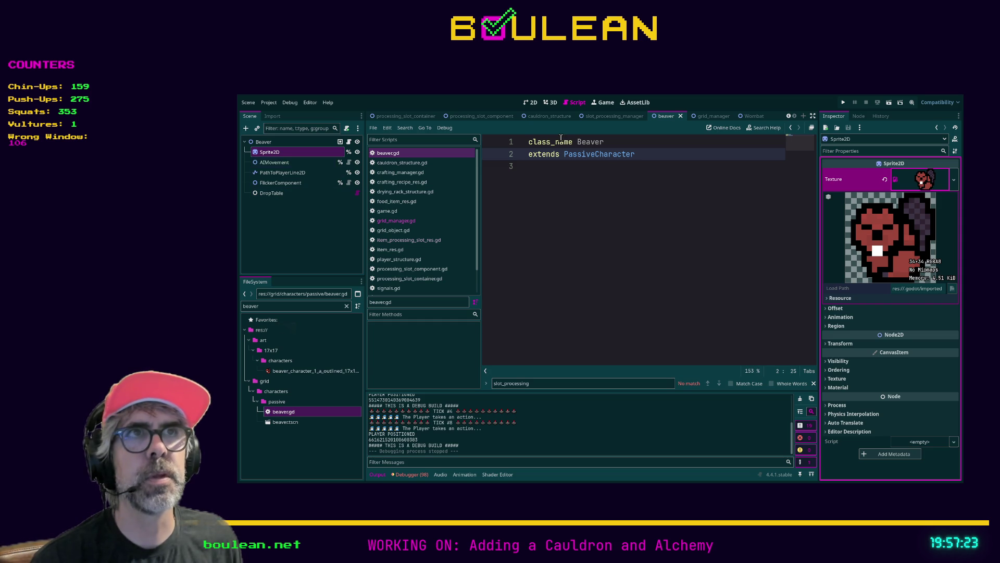
# Switch to the grid_manager scene and select its GridManager root node.
pyautogui.click(706, 116)
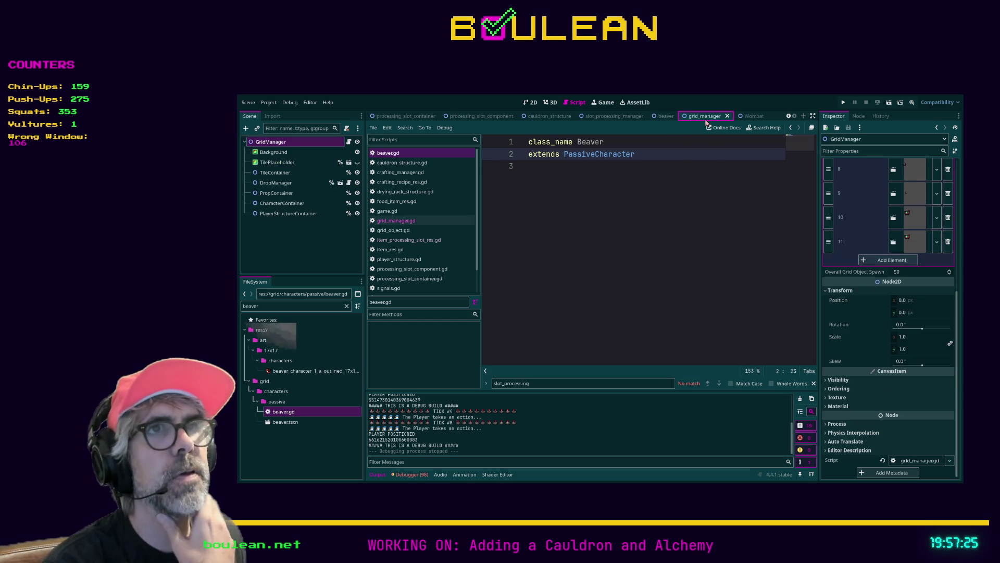
pyautogui.click(293, 154)
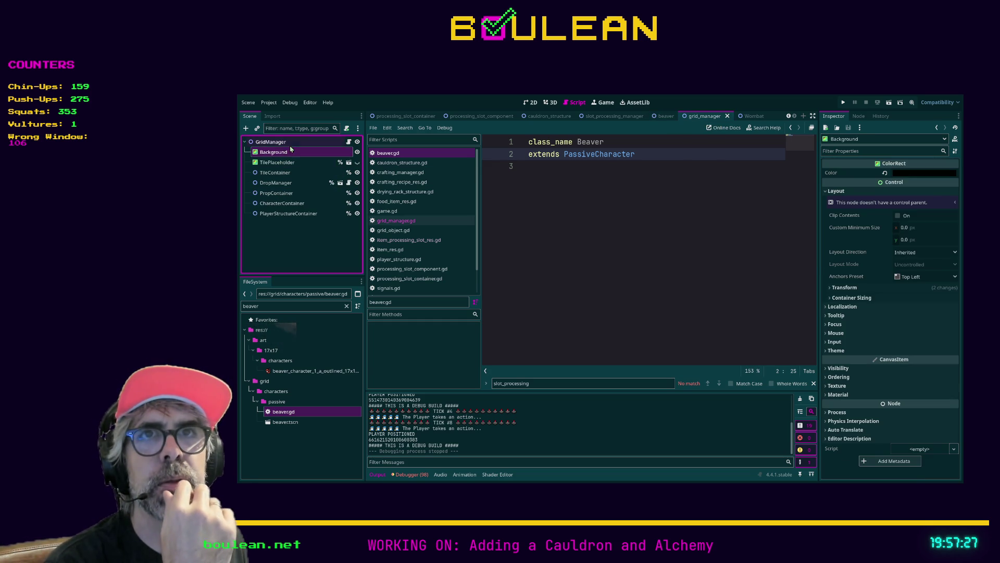
pyautogui.click(290, 142)
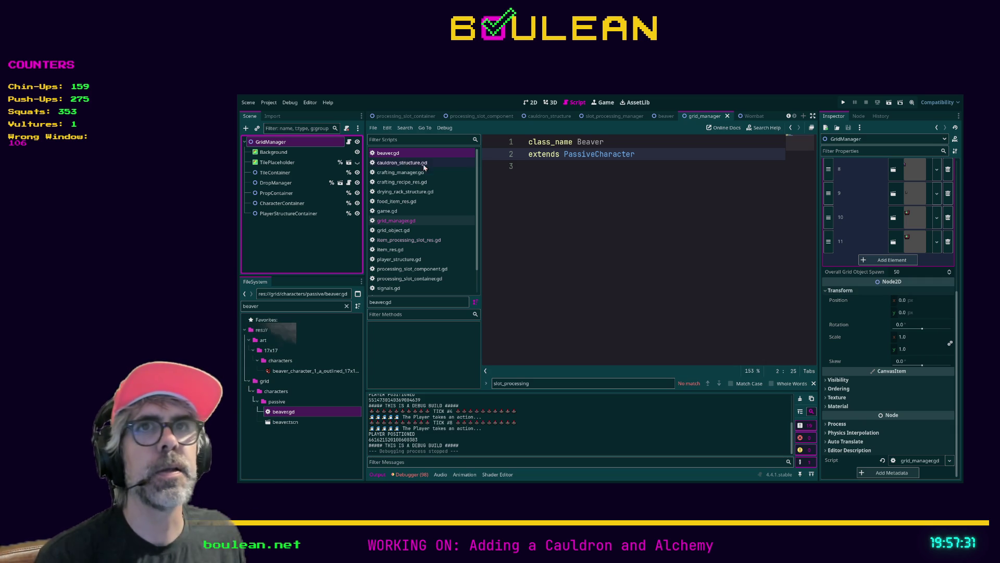
# Open grid_manager.gd at the top, showing its class declaration and preloaded tiles and grid objects.
pyautogui.click(348, 142)
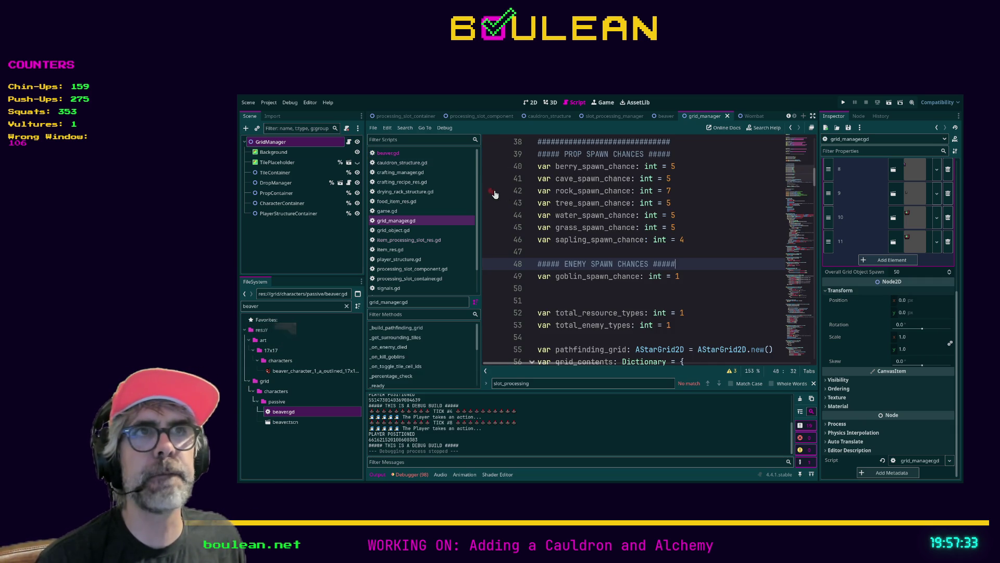
pyautogui.scroll(4, 573, 208)
pyautogui.scroll(-2, 623, 212)
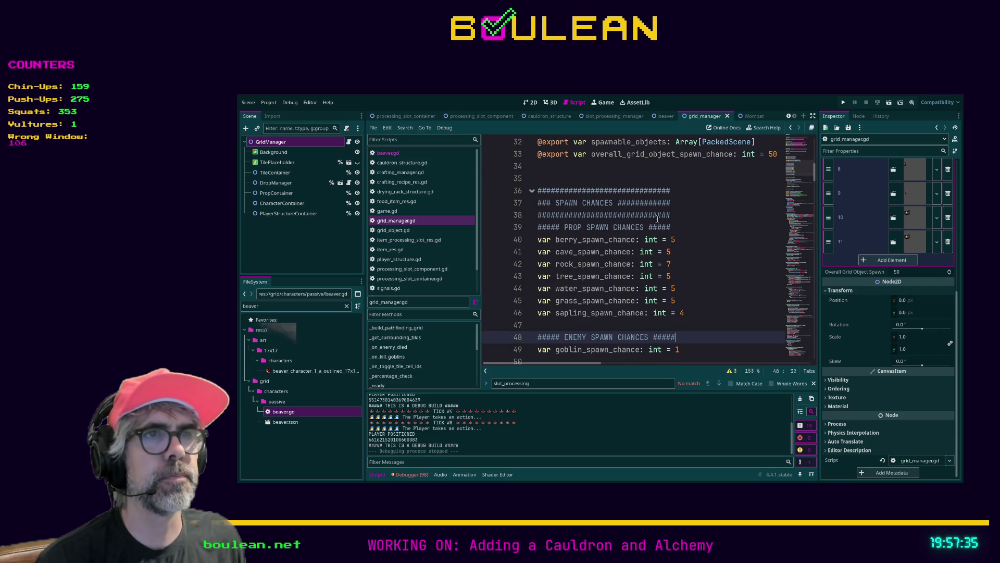
pyautogui.scroll(8, 675, 246)
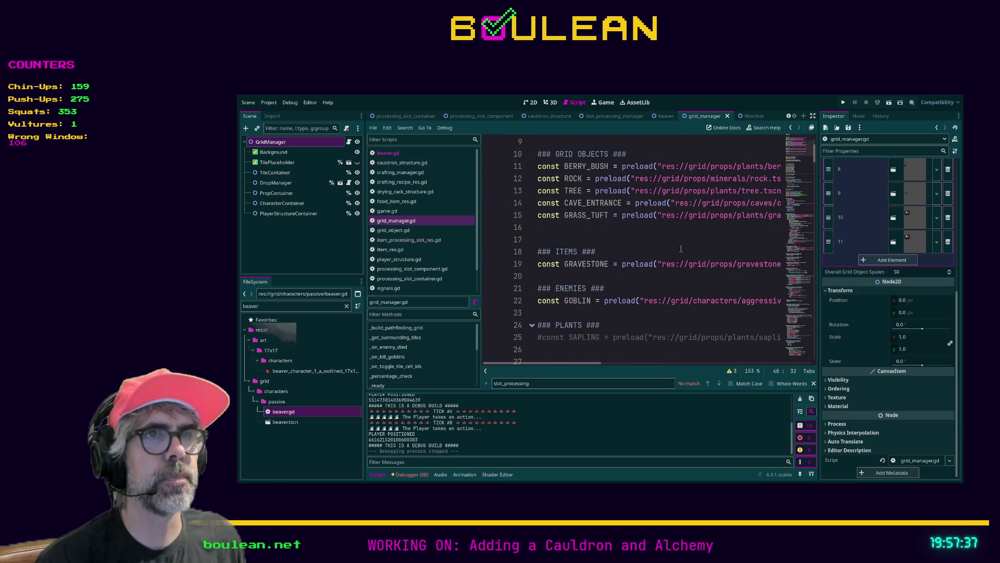
pyautogui.scroll(1, 681, 248)
pyautogui.scroll(2, 681, 248)
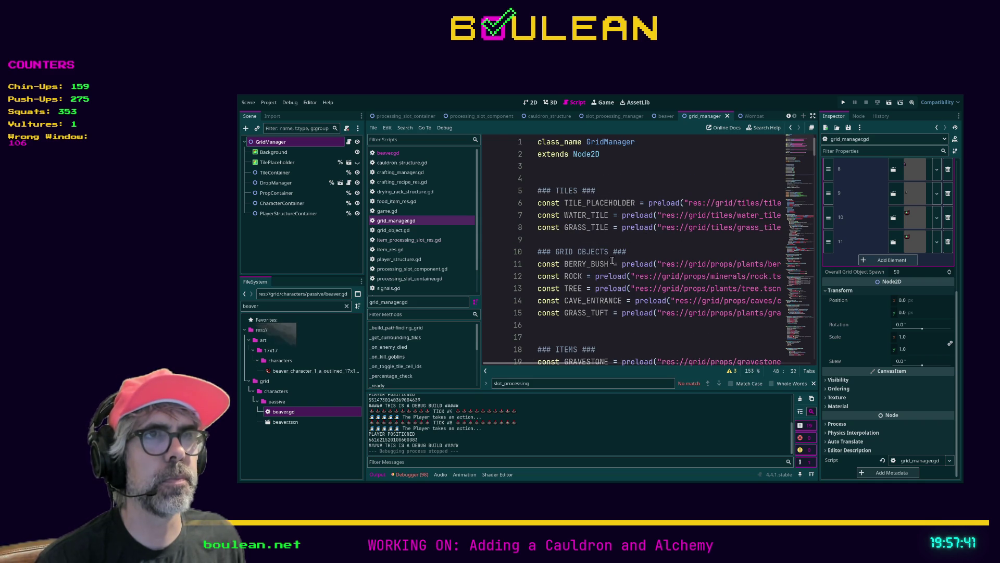
pyautogui.scroll(-3, 613, 263)
pyautogui.scroll(-6, 612, 260)
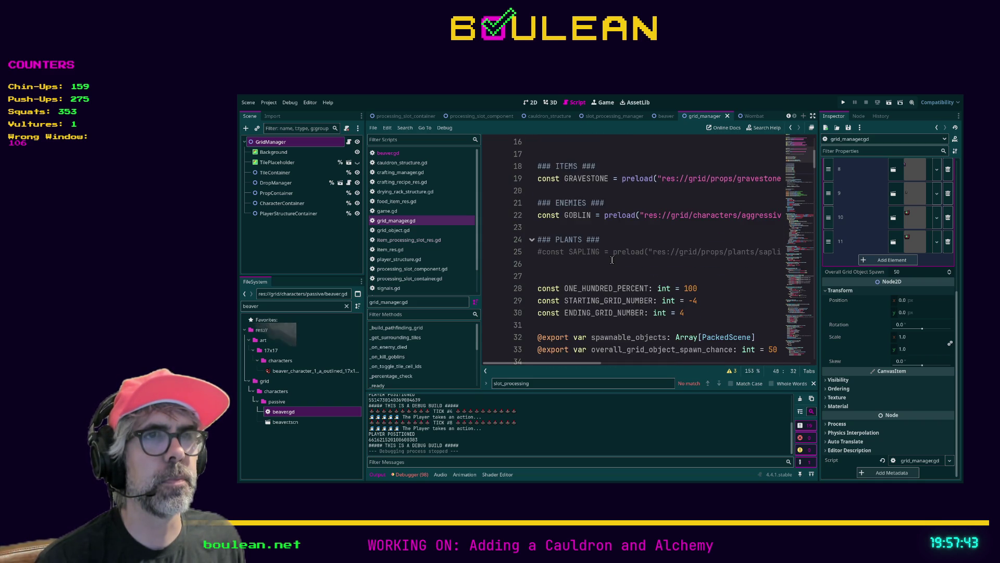
pyautogui.scroll(8, 610, 259)
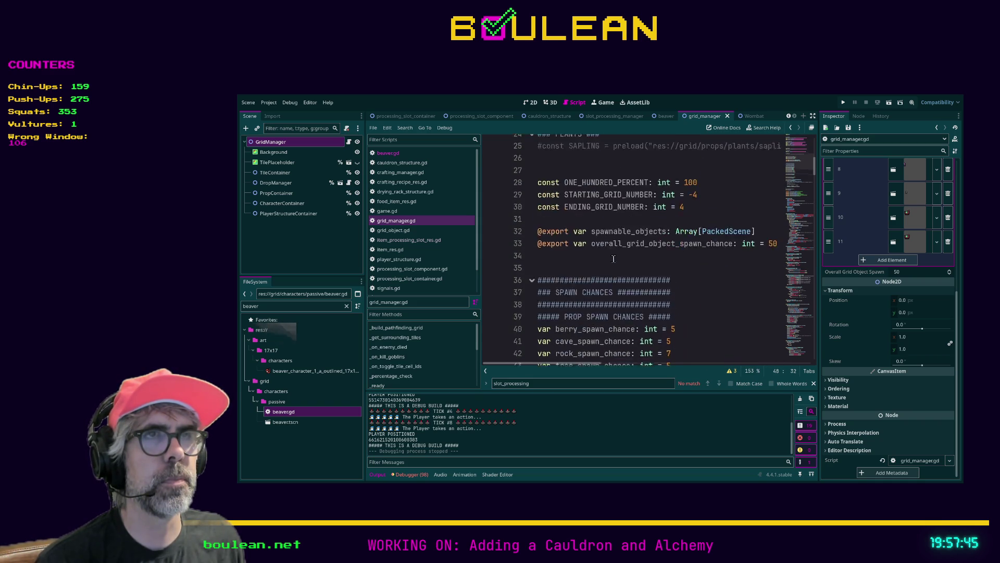
pyautogui.scroll(2, 615, 259)
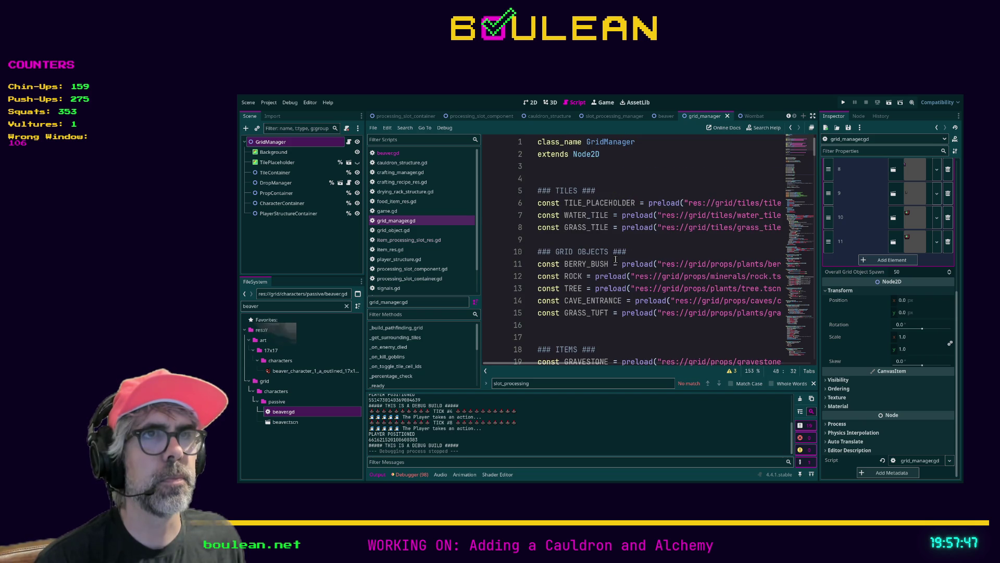
pyautogui.click(583, 173)
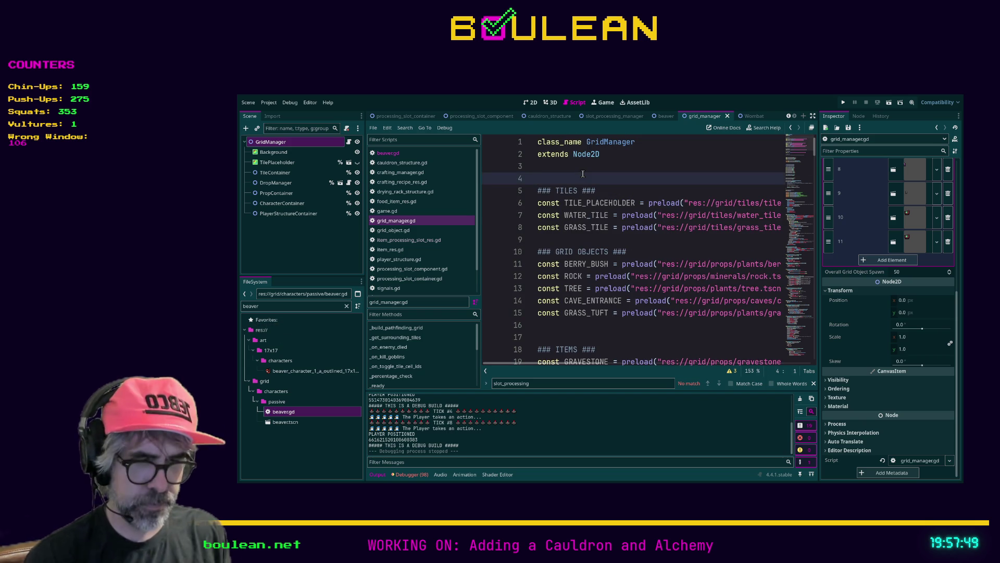
# Search the grid_manager script for 'wombat'.
pyautogui.hotkey('ctrl', 'f')
pyautogui.write('wombat')
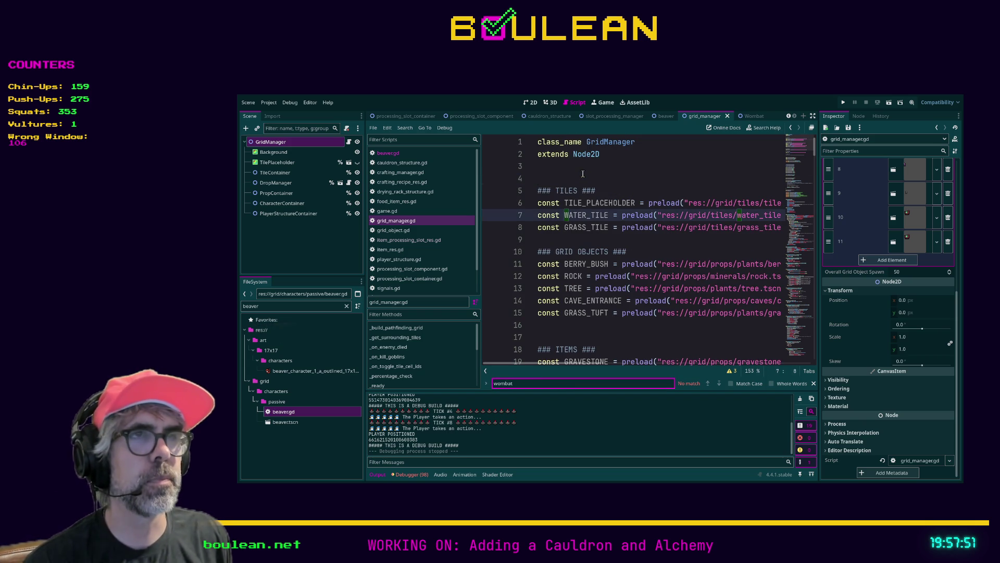
pyautogui.scroll(-6, 631, 227)
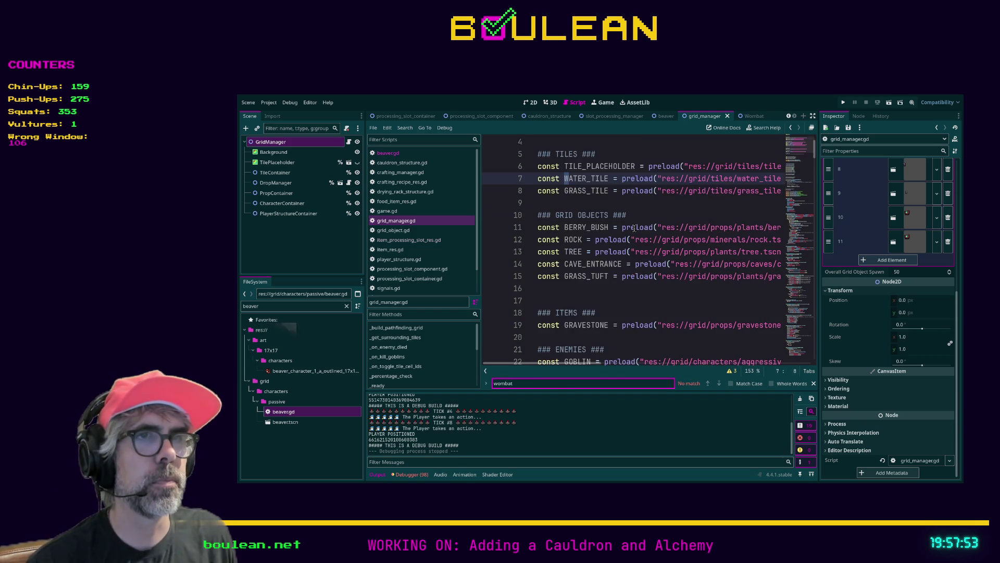
pyautogui.scroll(-8, 632, 227)
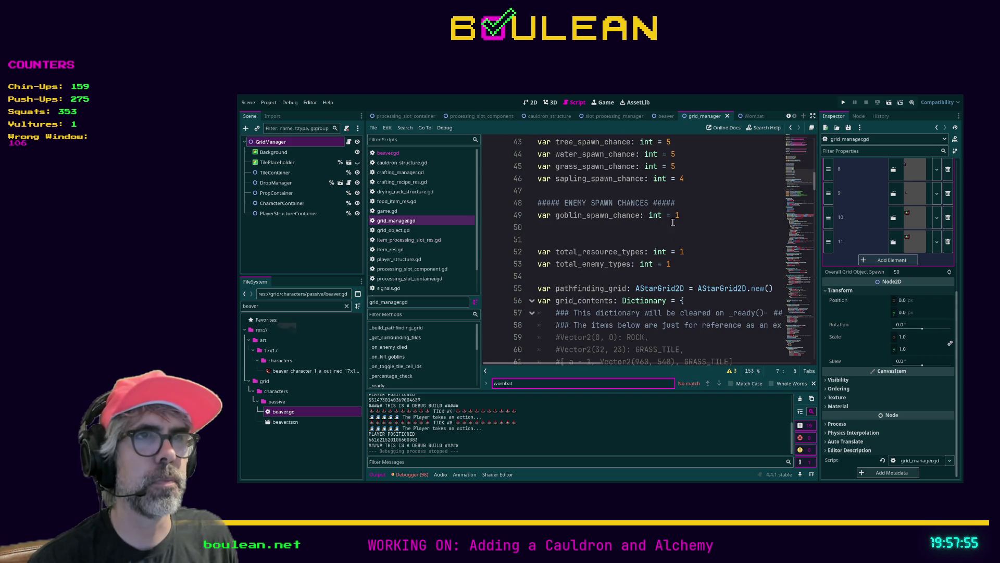
# Enter distraction-free mode and scroll to where grass tiles call _roll_to_spawn_grid_object.
pyautogui.click(713, 235)
pyautogui.hotkey('ctrl', 'shift', 'F11')
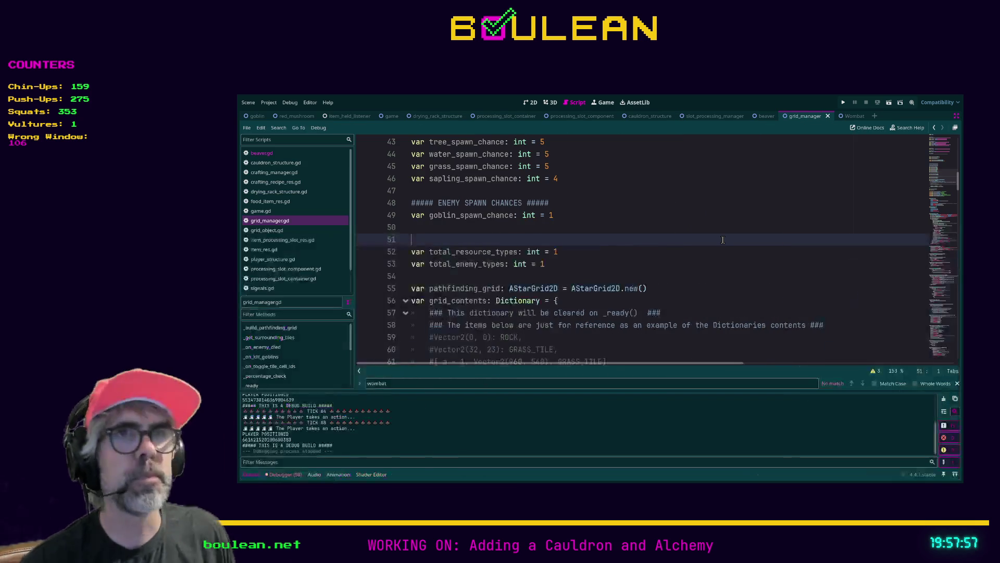
pyautogui.scroll(-3, 694, 224)
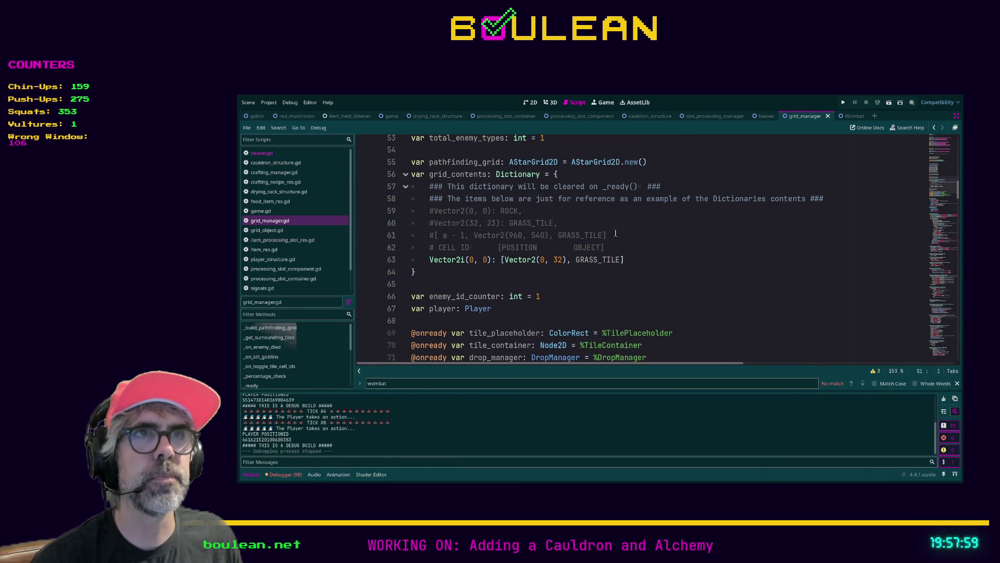
pyautogui.scroll(-4, 588, 232)
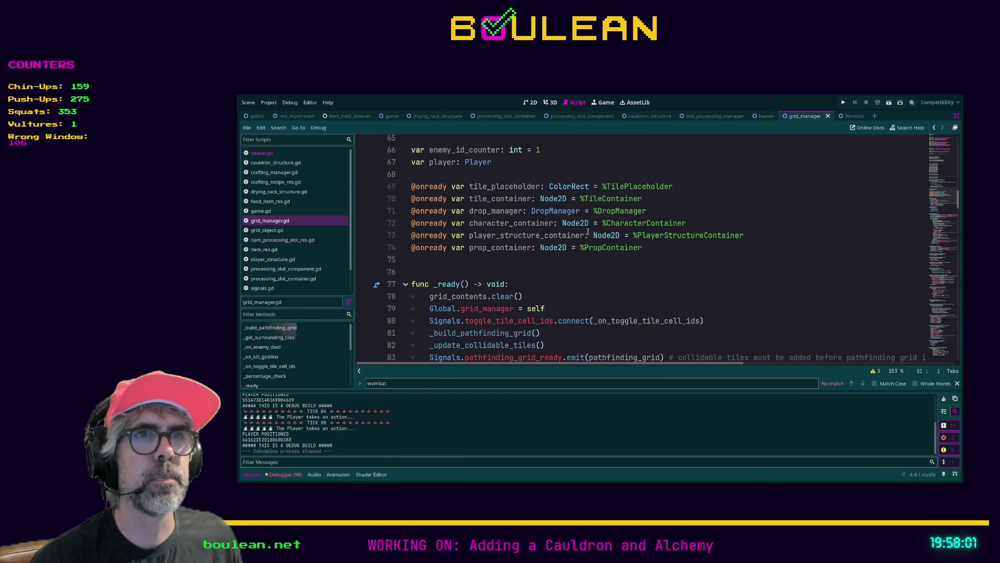
pyautogui.scroll(1, 589, 211)
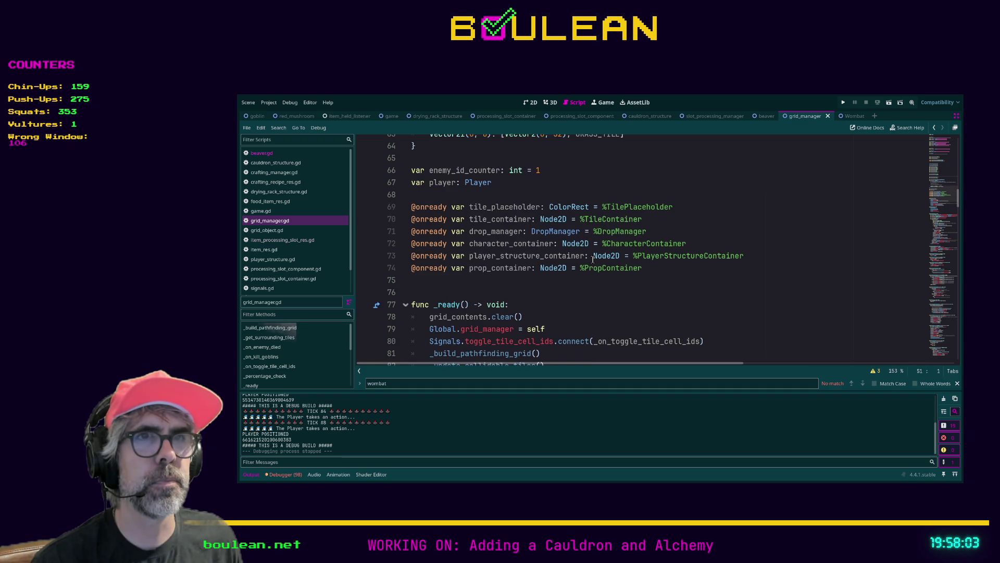
pyautogui.scroll(-3, 573, 234)
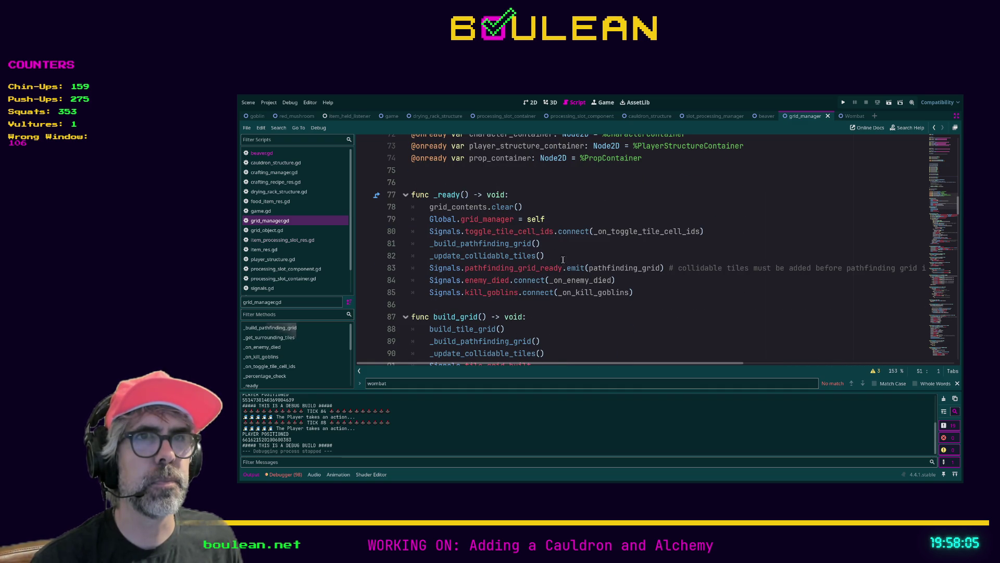
pyautogui.scroll(-2, 560, 270)
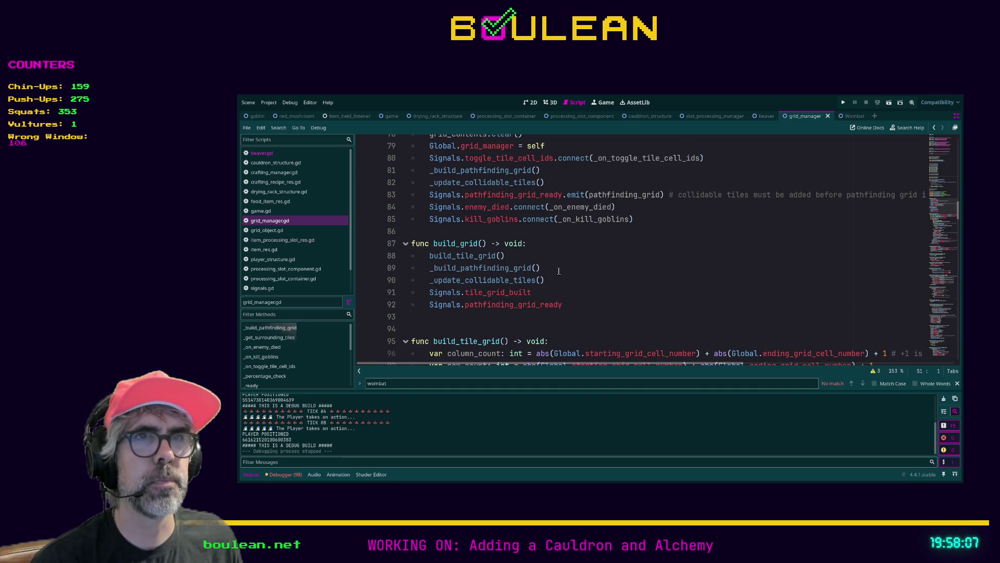
pyautogui.scroll(-1, 561, 260)
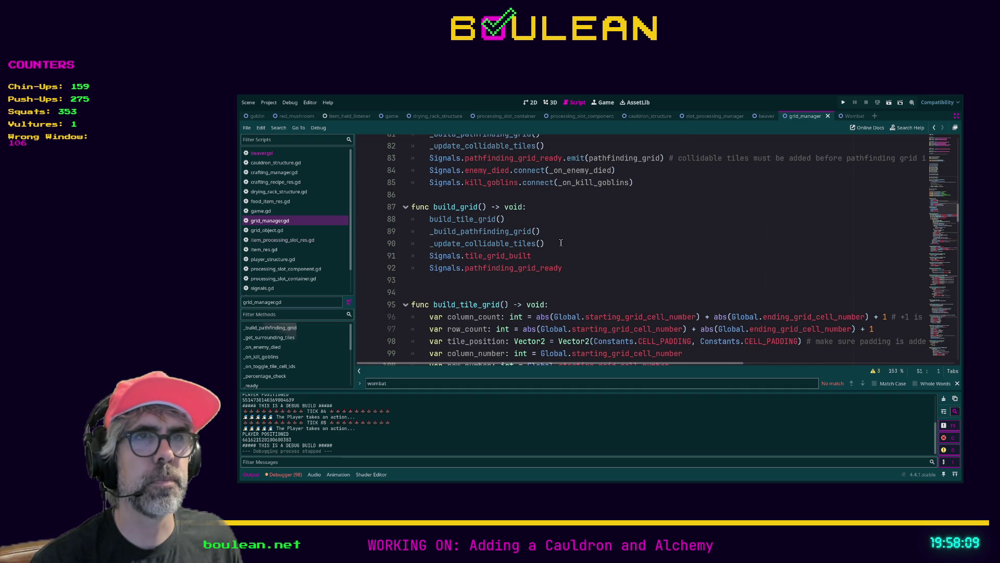
pyautogui.scroll(-1, 552, 249)
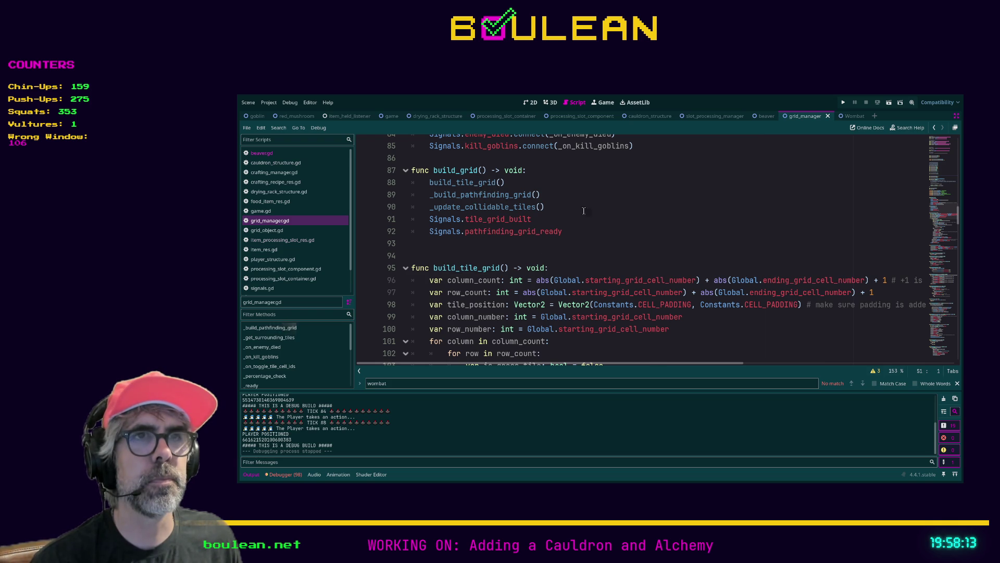
pyautogui.scroll(-2, 597, 215)
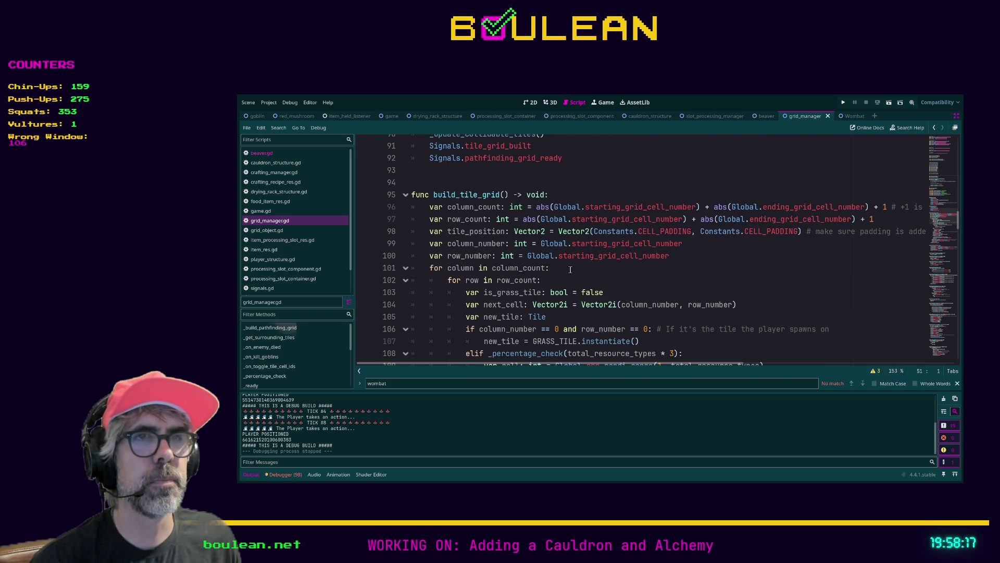
pyautogui.scroll(-2, 569, 269)
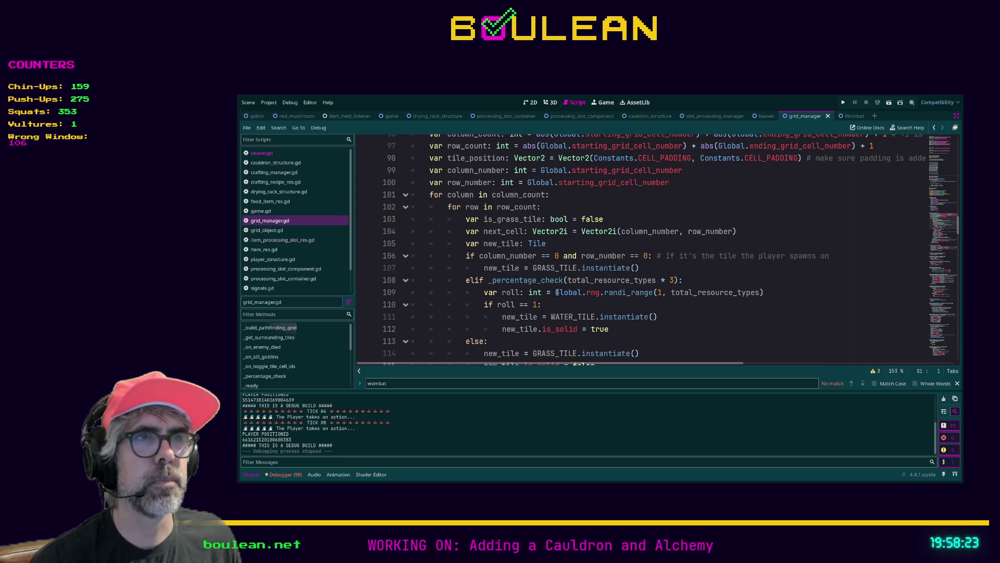
pyautogui.scroll(-1, 583, 294)
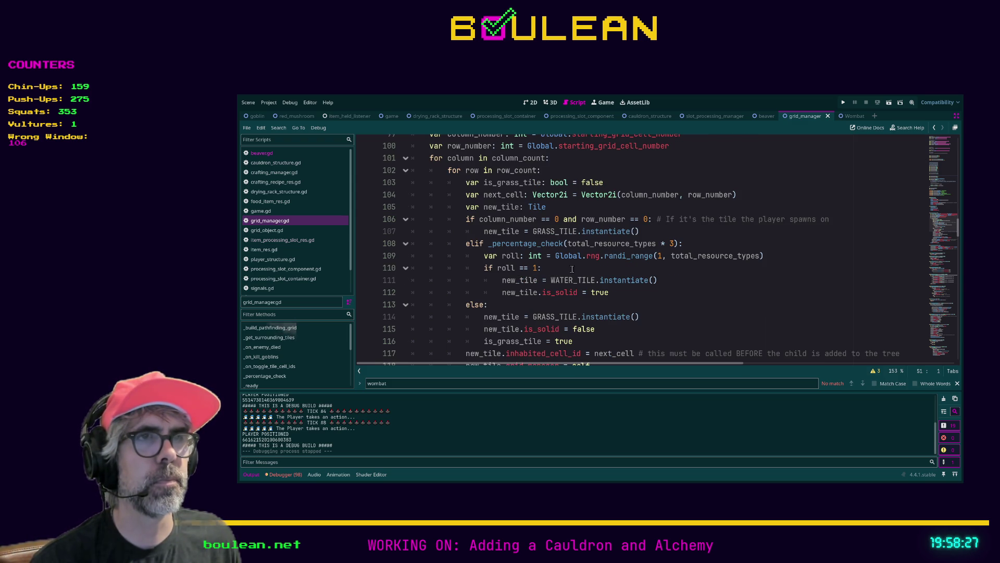
pyautogui.scroll(-2, 589, 282)
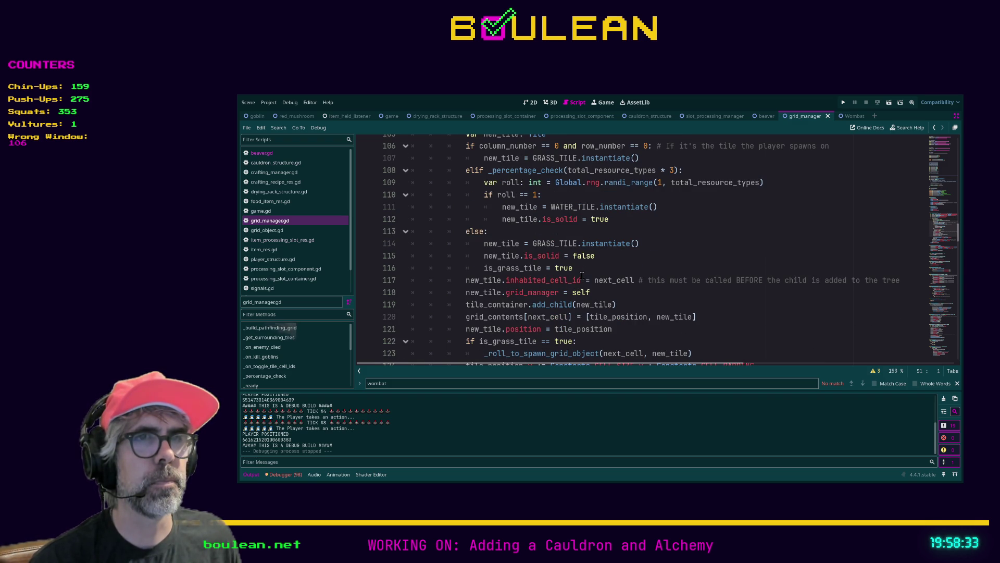
pyautogui.scroll(-1, 582, 275)
pyautogui.scroll(-1, 582, 276)
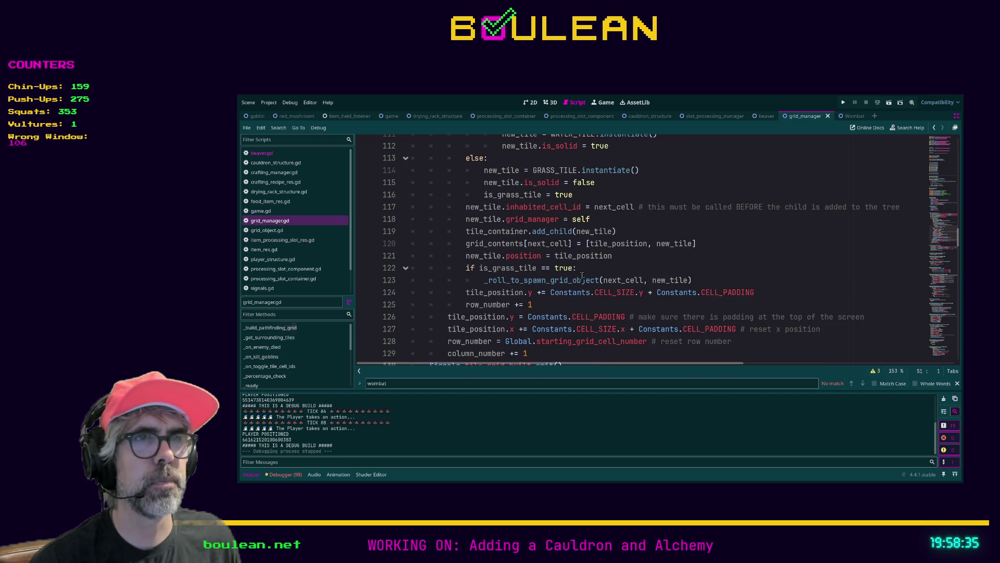
# Jump to the _roll_to_spawn_grid_object definition and read through it.
pyautogui.keyDown('ctrl'); pyautogui.click(558, 284); pyautogui.keyUp('ctrl')
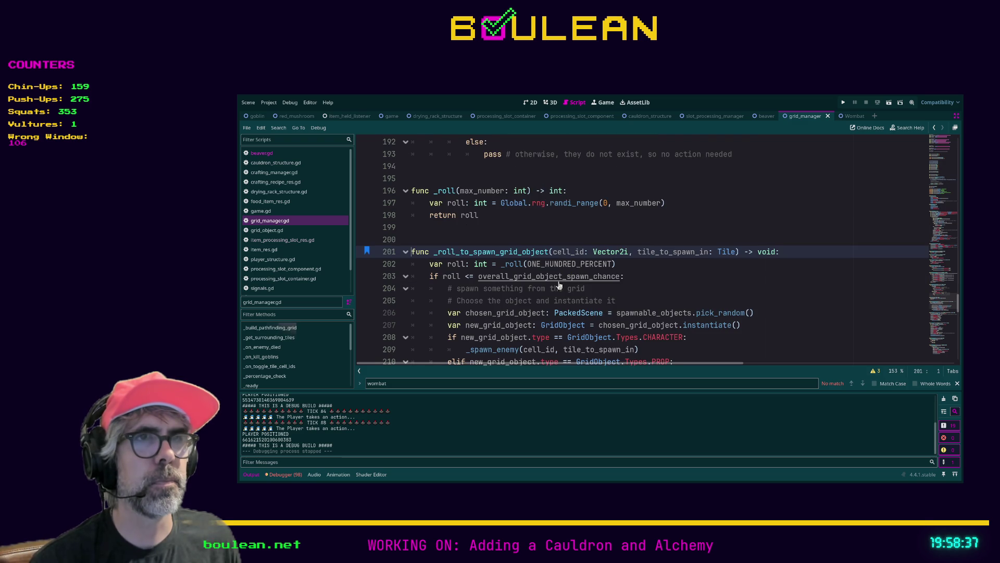
pyautogui.scroll(-1, 616, 240)
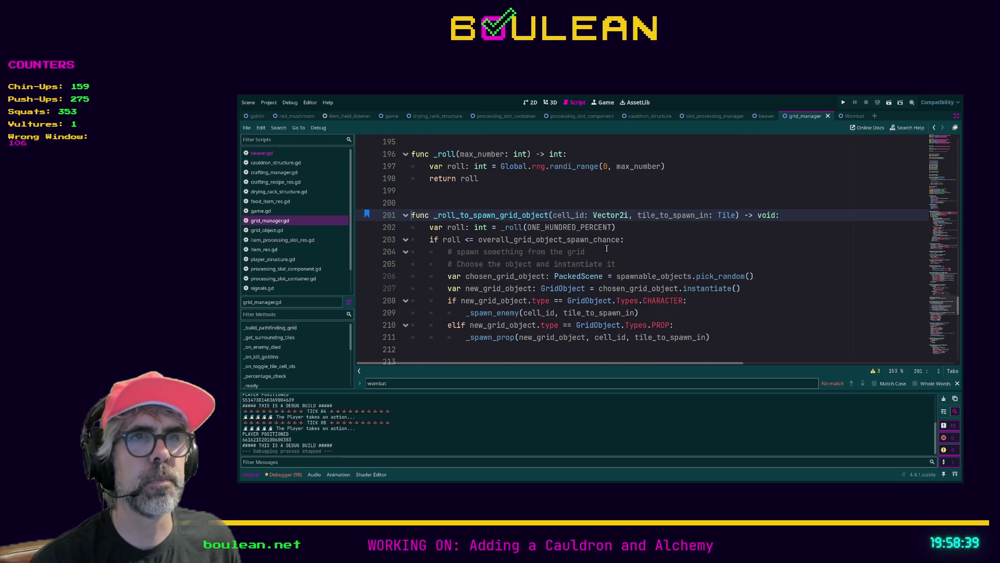
pyautogui.scroll(-1, 556, 278)
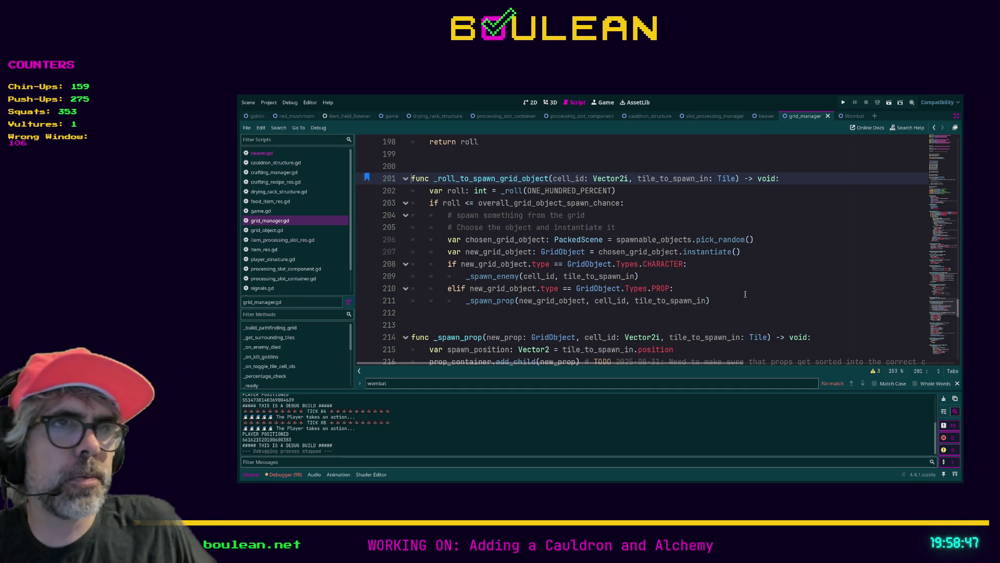
pyautogui.scroll(-1, 721, 283)
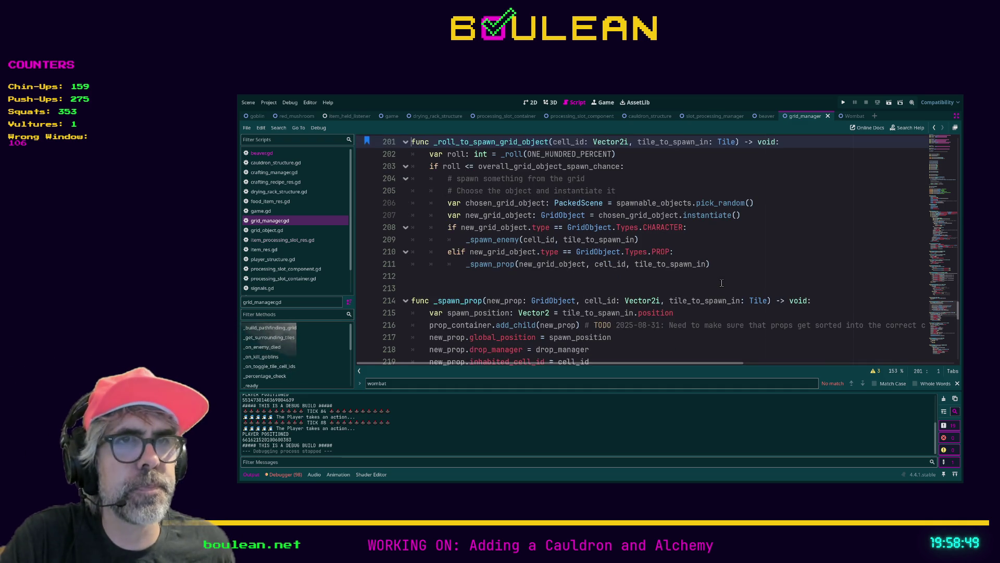
pyautogui.scroll(-3, 722, 283)
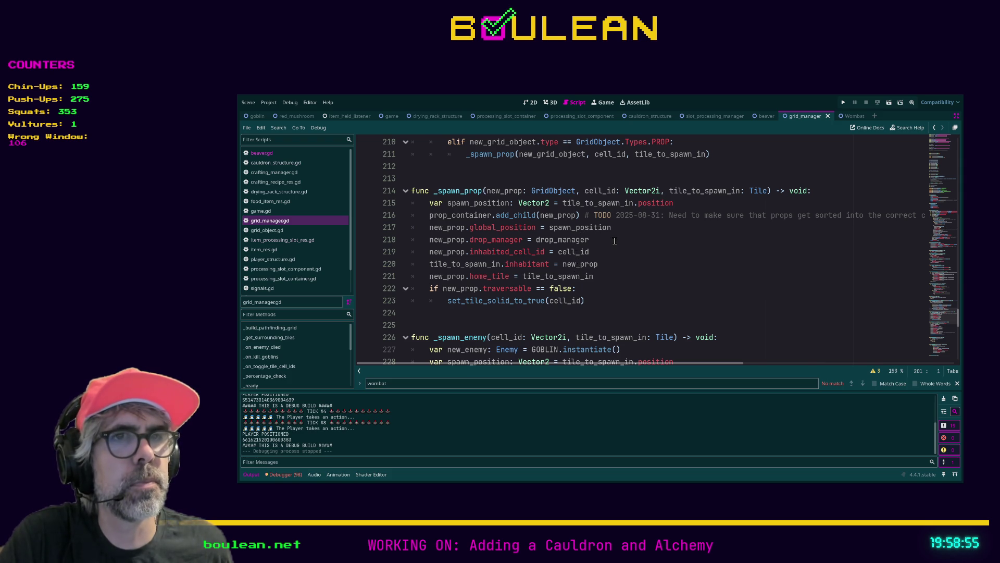
pyautogui.scroll(-1, 614, 241)
pyautogui.scroll(-2, 614, 240)
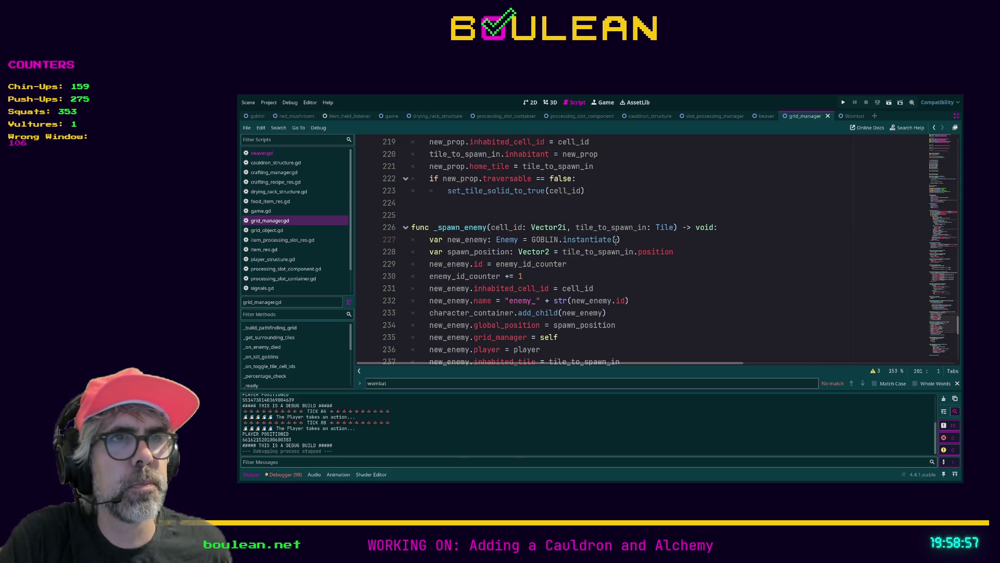
# Run a project-wide Search in Files for 'wombat', listing 5 matches in wombat.gd.
pyautogui.click(618, 279)
pyautogui.hotkey('ctrl', 'f')
pyautogui.scroll(-1, 618, 281)
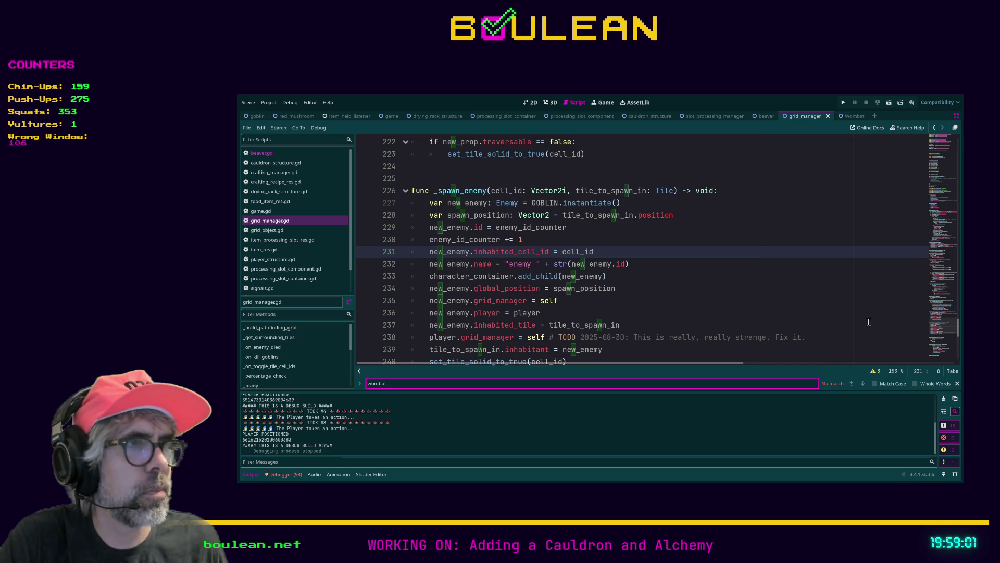
pyautogui.click(791, 312)
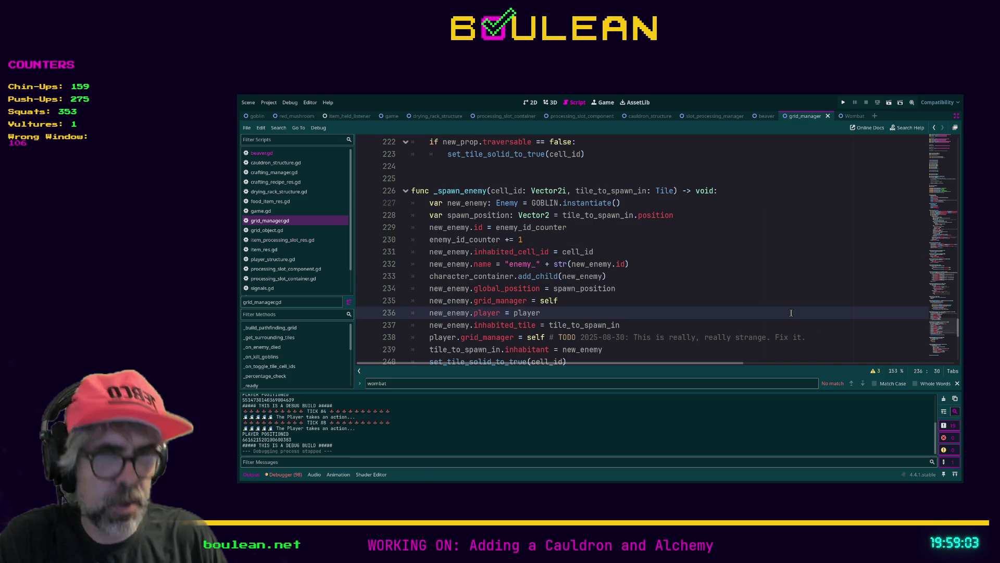
pyautogui.hotkey('ctrl', 'shift', 'f')
pyautogui.press('Return')
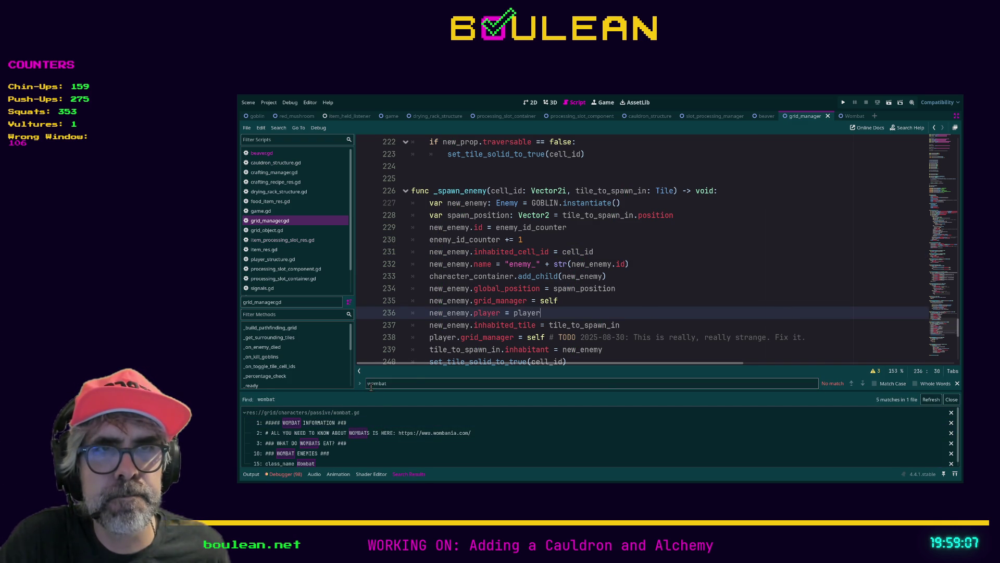
# Resize the Search Results panel and exit distraction-free mode to restore the Scene, FileSystem and Inspector docks.
pyautogui.moveTo(370, 391); pyautogui.dragTo(370, 308)
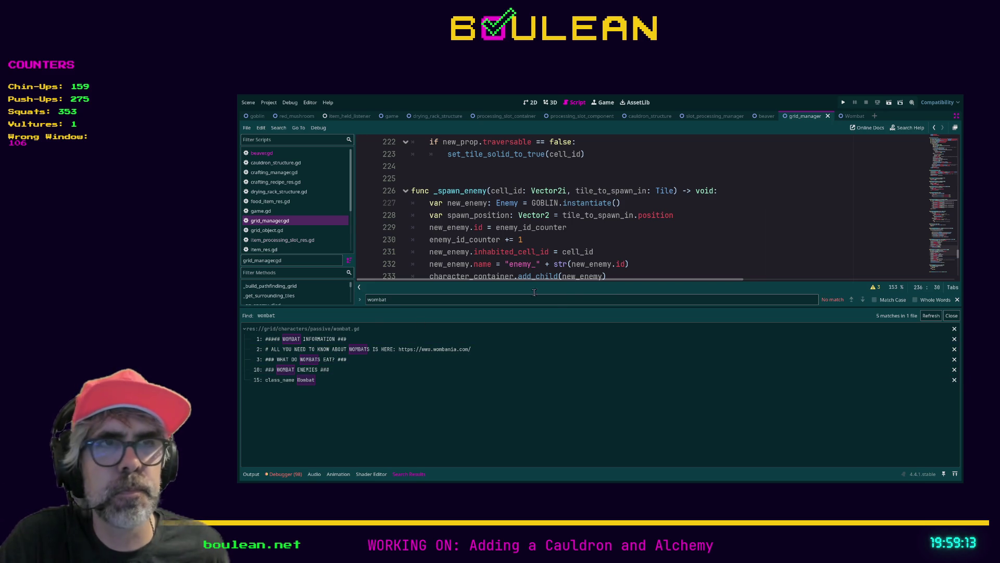
pyautogui.moveTo(549, 307); pyautogui.dragTo(563, 376)
pyautogui.click(599, 239)
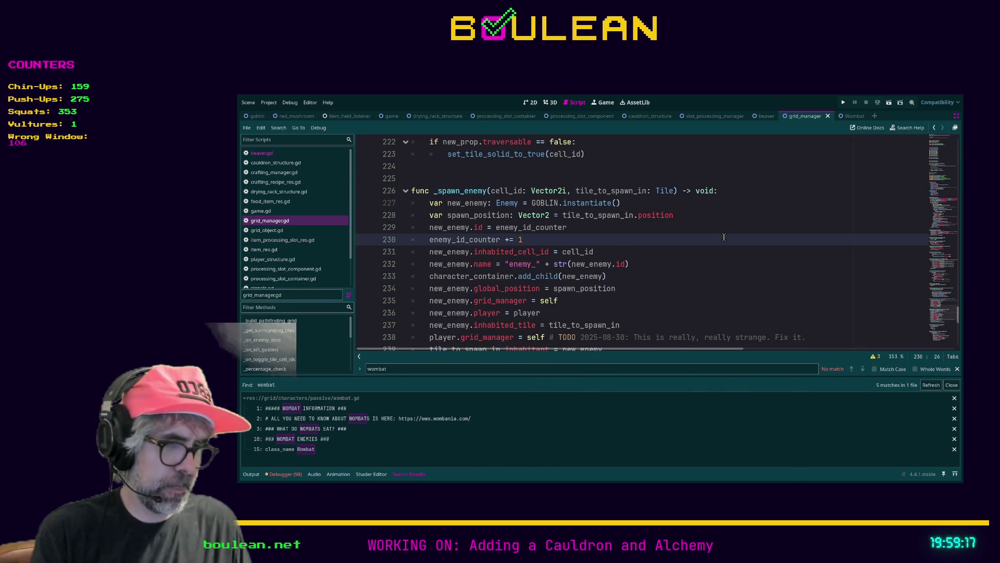
pyautogui.hotkey('ctrl', 'shift', 'F11')
pyautogui.click(282, 152)
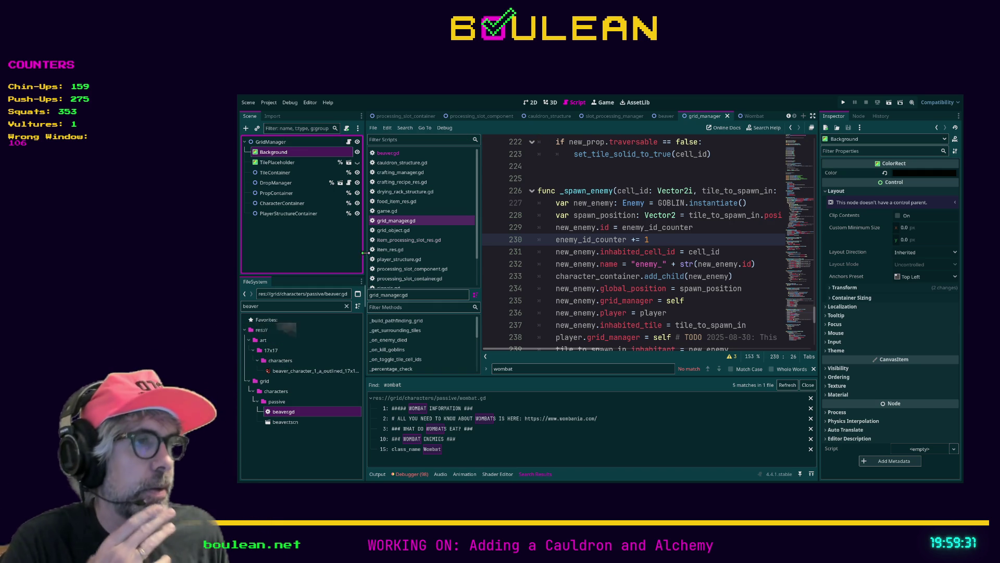
# Select GridManager and expand spawnable entry 11 to reveal its res://grid/character resource path.
pyautogui.click(295, 164)
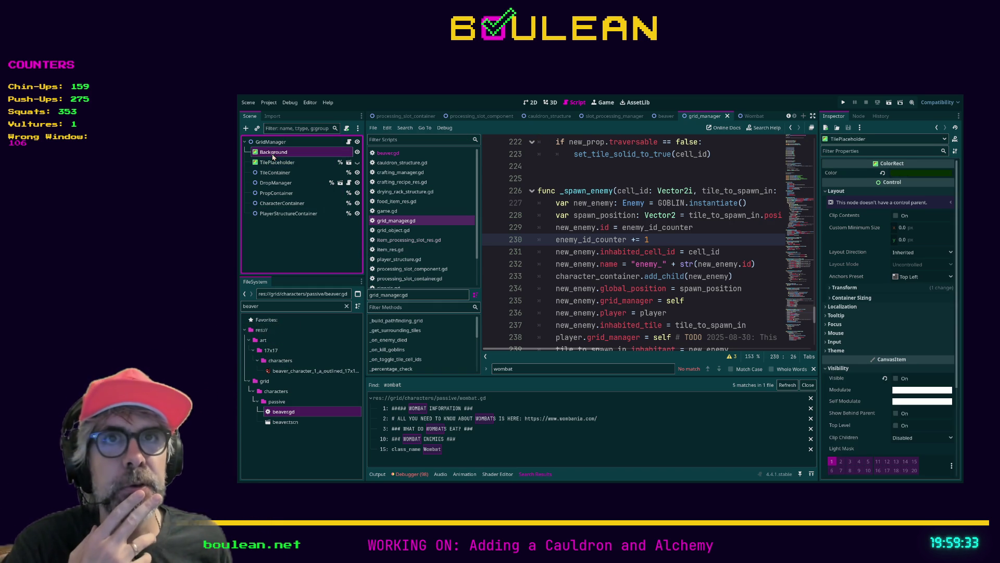
pyautogui.click(271, 144)
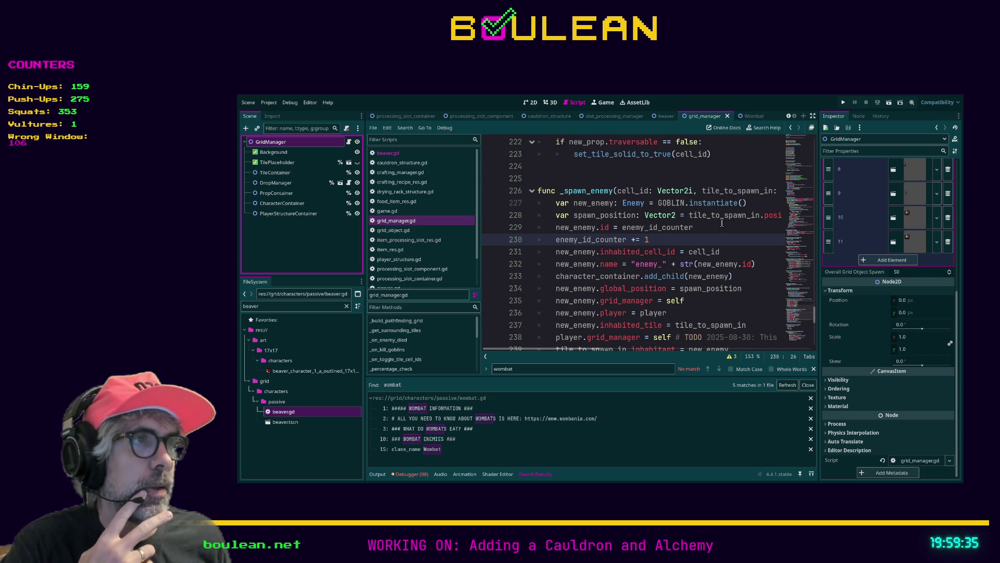
pyautogui.scroll(-1, 625, 219)
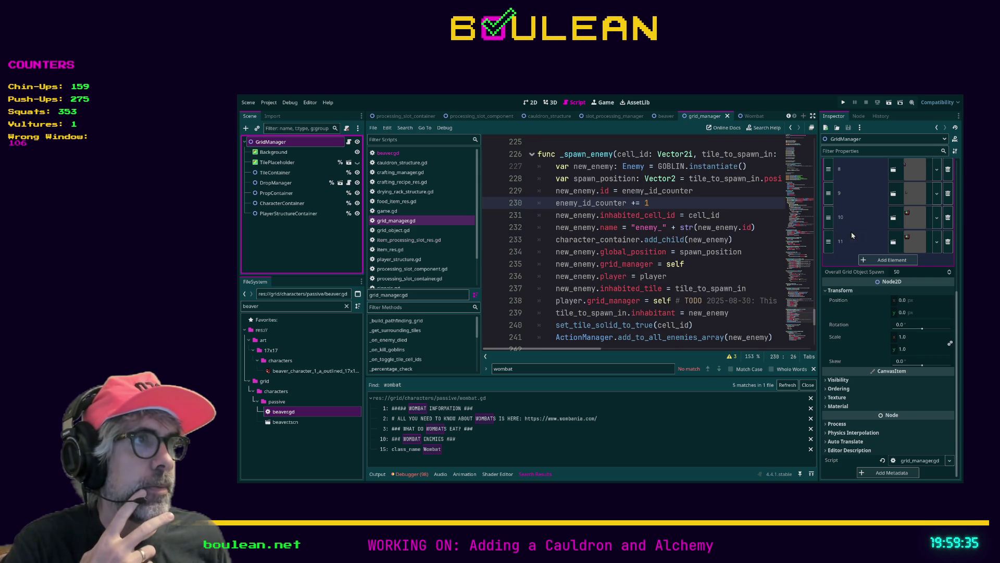
pyautogui.click(911, 241)
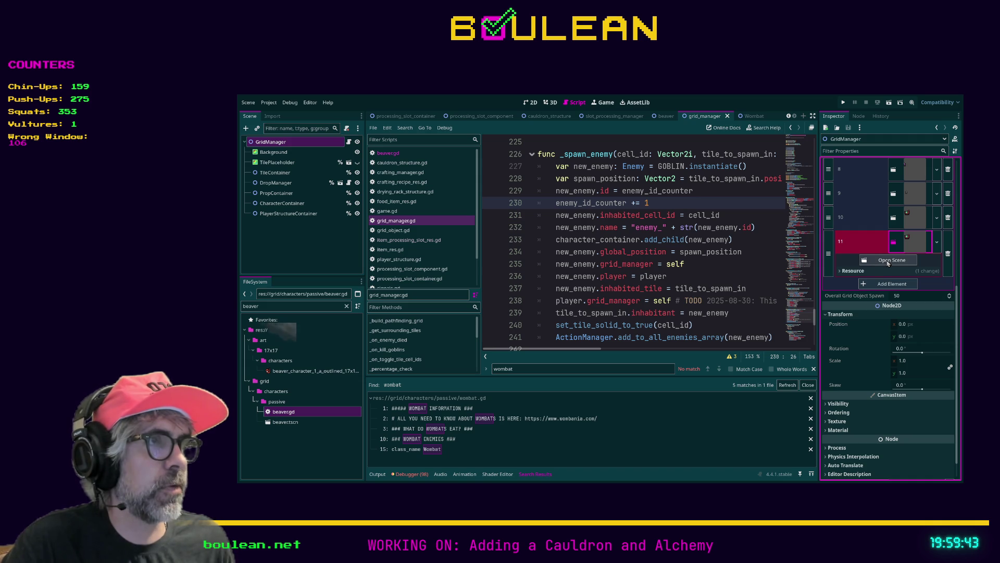
pyautogui.click(854, 271)
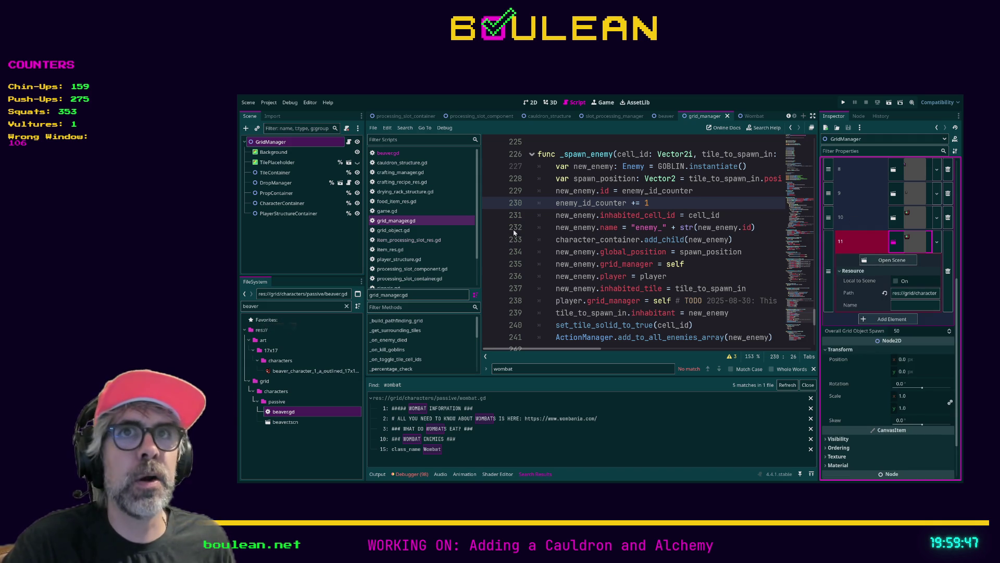
# Open beaver.tscn and select the Beaver root node, whose GridObject type is Character.
pyautogui.doubleClick(289, 422)
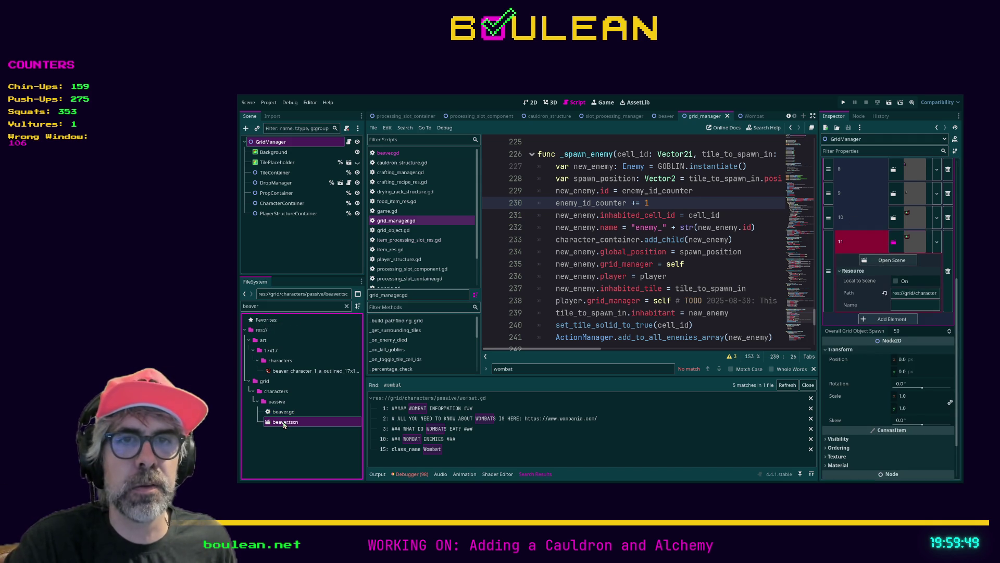
pyautogui.click(286, 144)
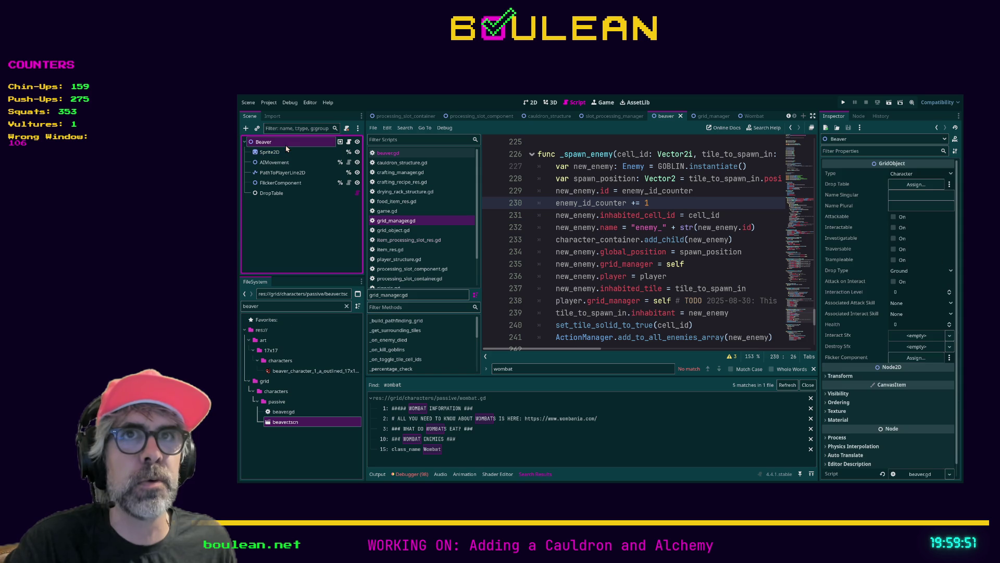
pyautogui.click(911, 174)
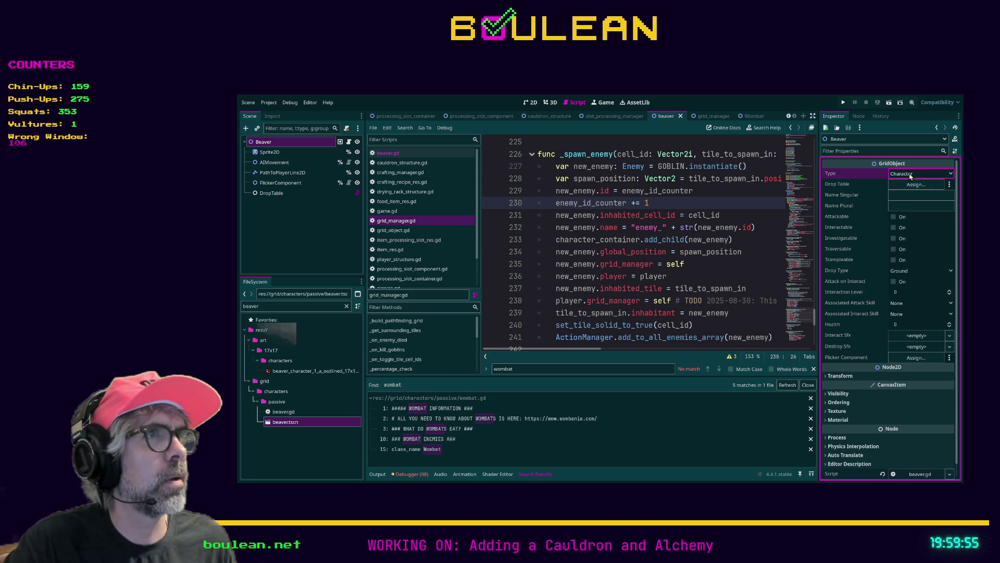
# Name it Beaver/Beavers and tick Attackable, Interactable and Investigatable.
pyautogui.click(903, 196)
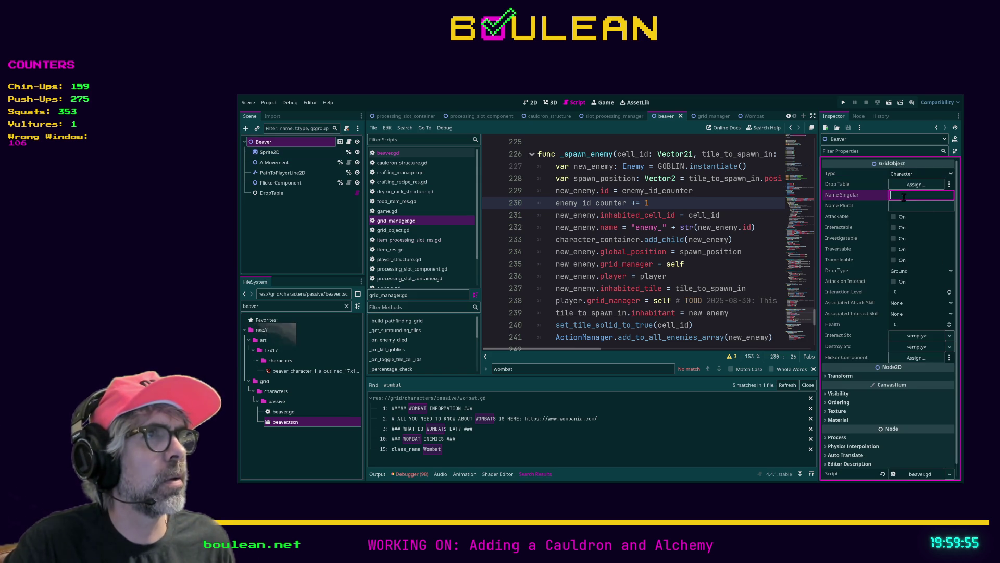
pyautogui.write('Beaver')
pyautogui.click(929, 209)
pyautogui.write('Bea')
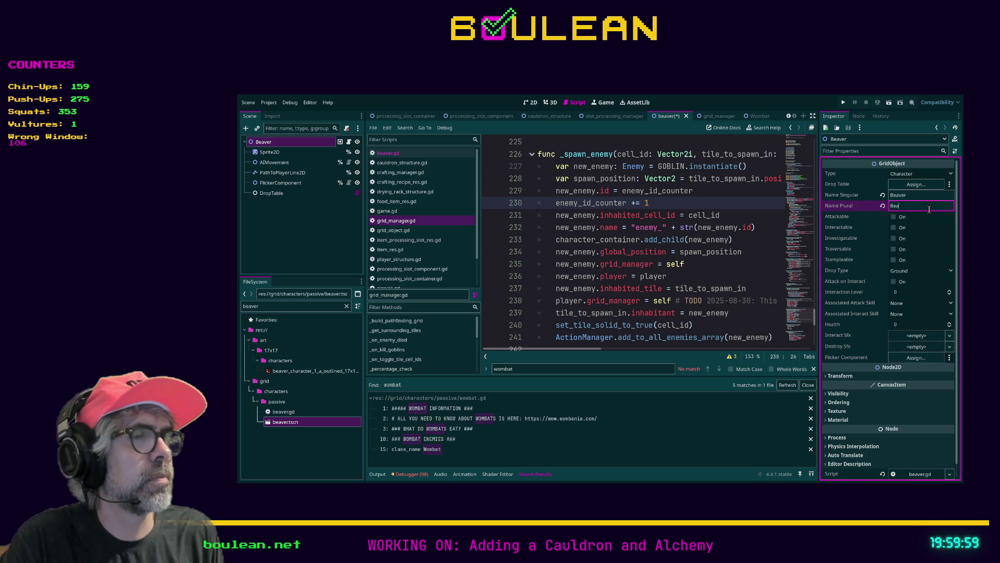
pyautogui.write('vers')
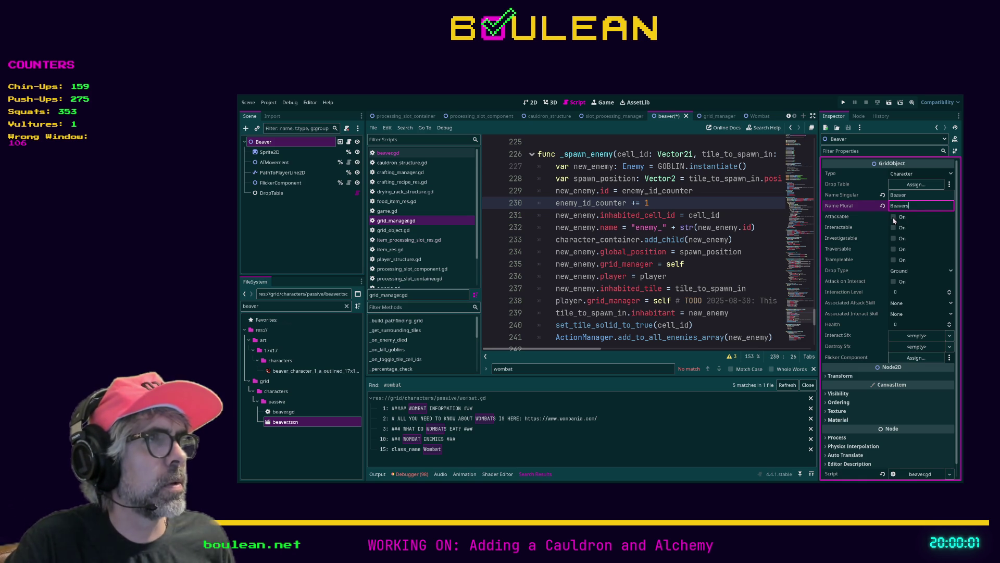
pyautogui.click(893, 217)
pyautogui.click(893, 227)
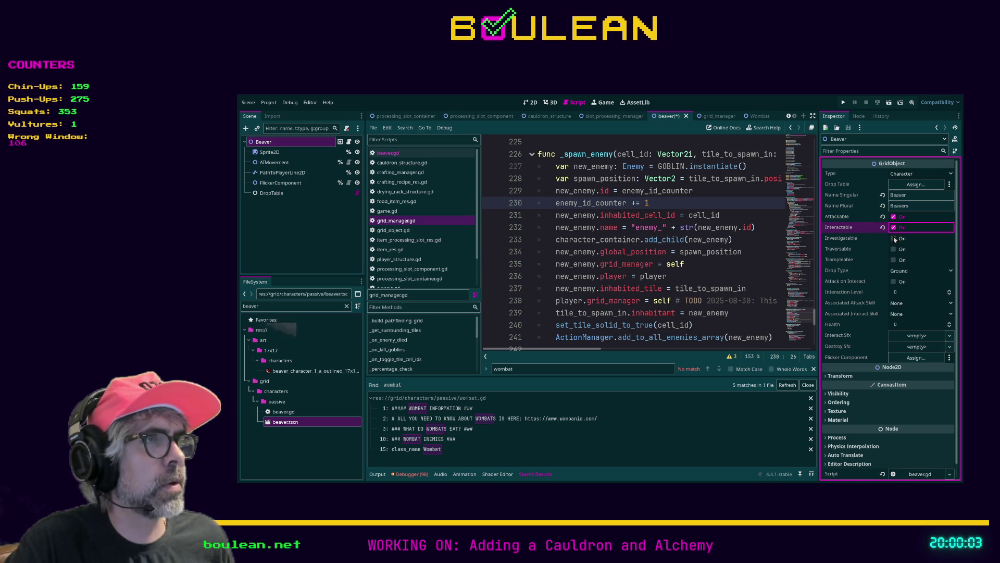
pyautogui.click(893, 238)
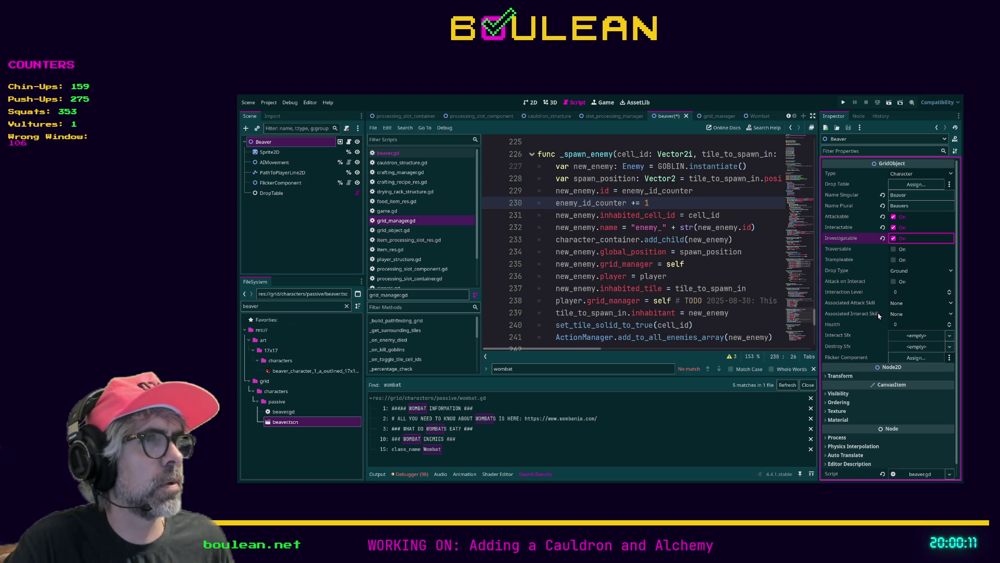
pyautogui.scroll(-1, 879, 315)
pyautogui.click(951, 323)
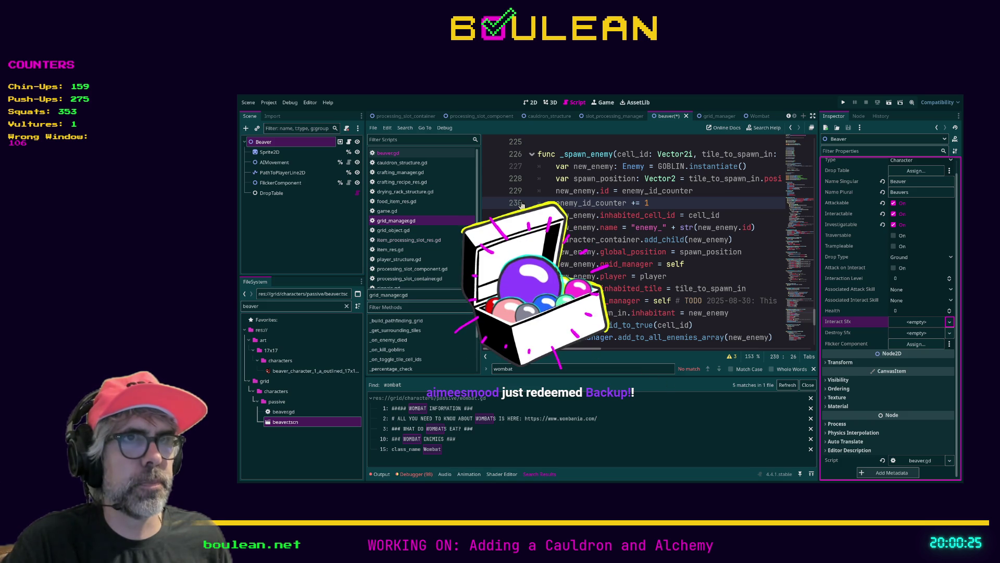
# Assign chop_tree_1_a.wav as Interact Sfx and the destroy_gravestone sound as Destroy Sfx.
pyautogui.hotkey('ctrl', 'v')
pyautogui.click(942, 343)
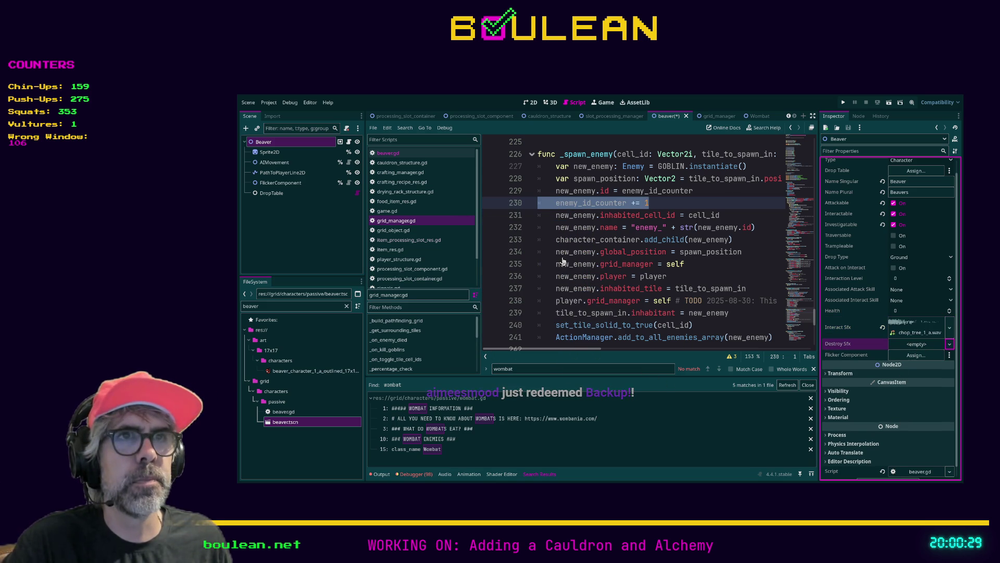
pyautogui.hotkey('ctrl', 'v')
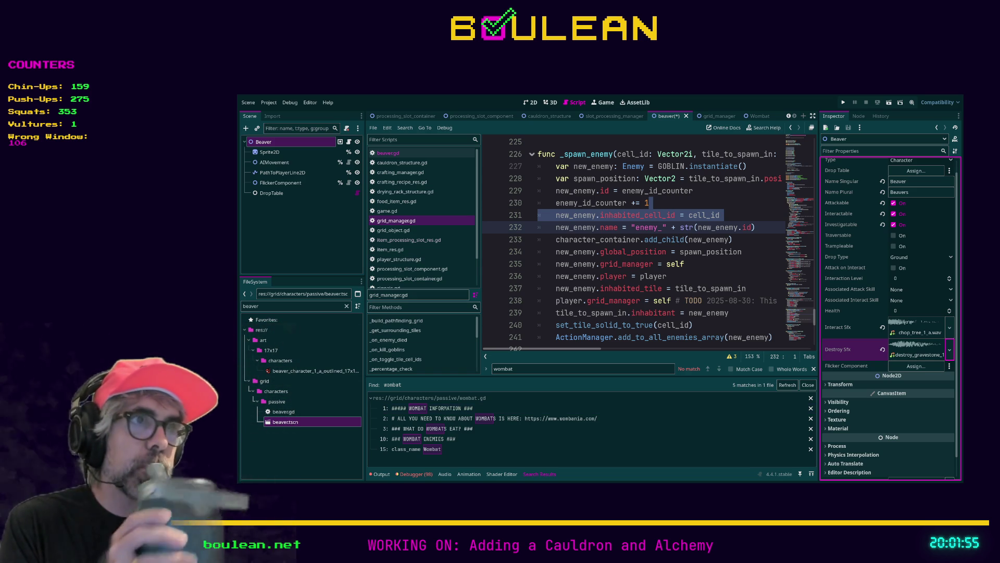
pyautogui.click(752, 266)
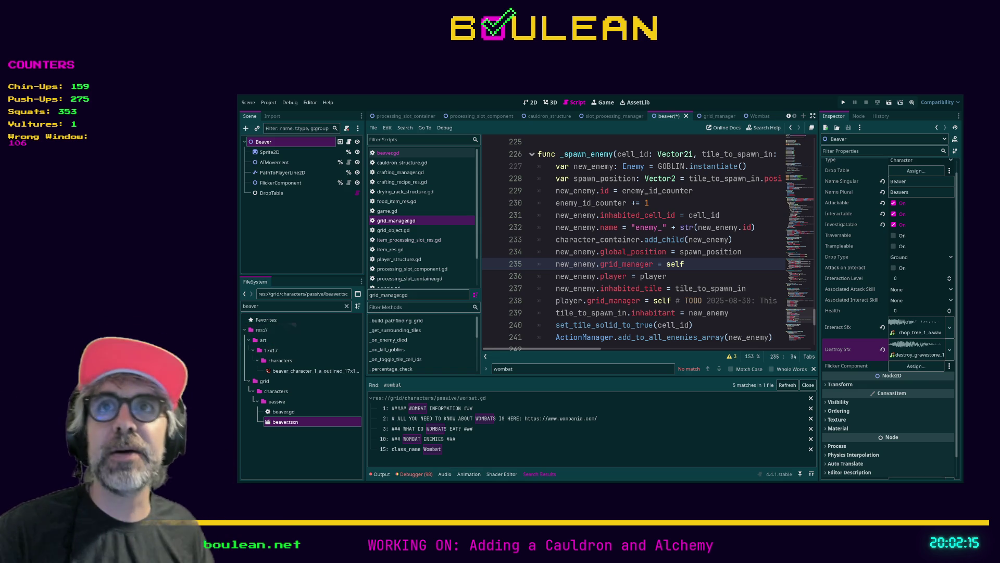
pyautogui.press('Down')
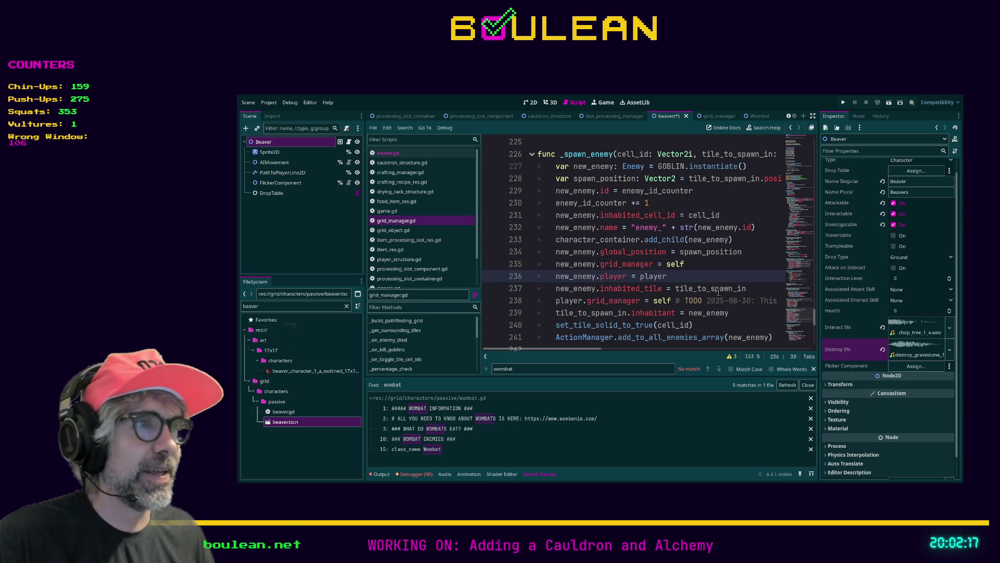